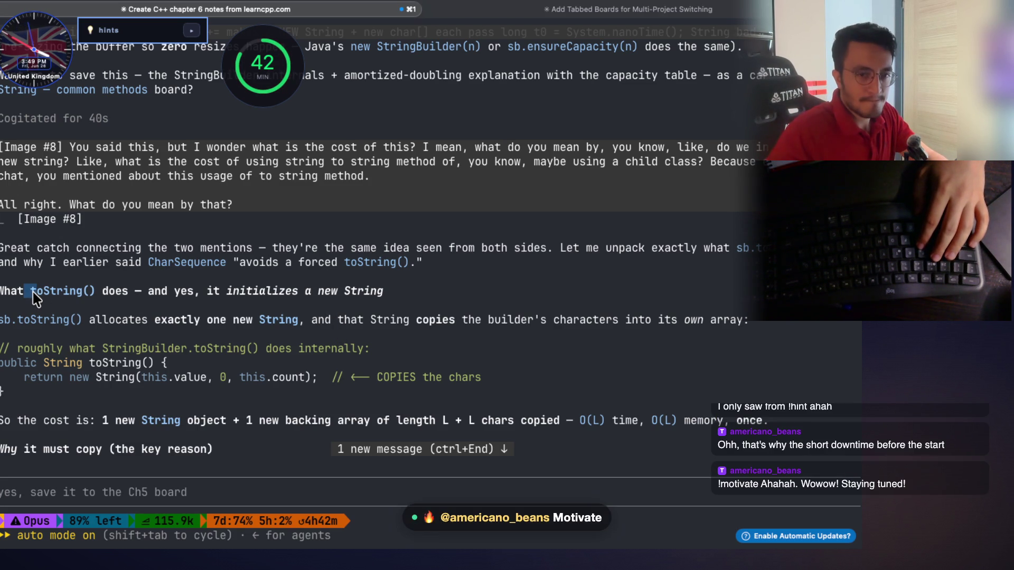
Copy the toString() heading, the new-String phrase and sb.toString() from the C++ notes
left_click_drag(35, 298, 96, 299)
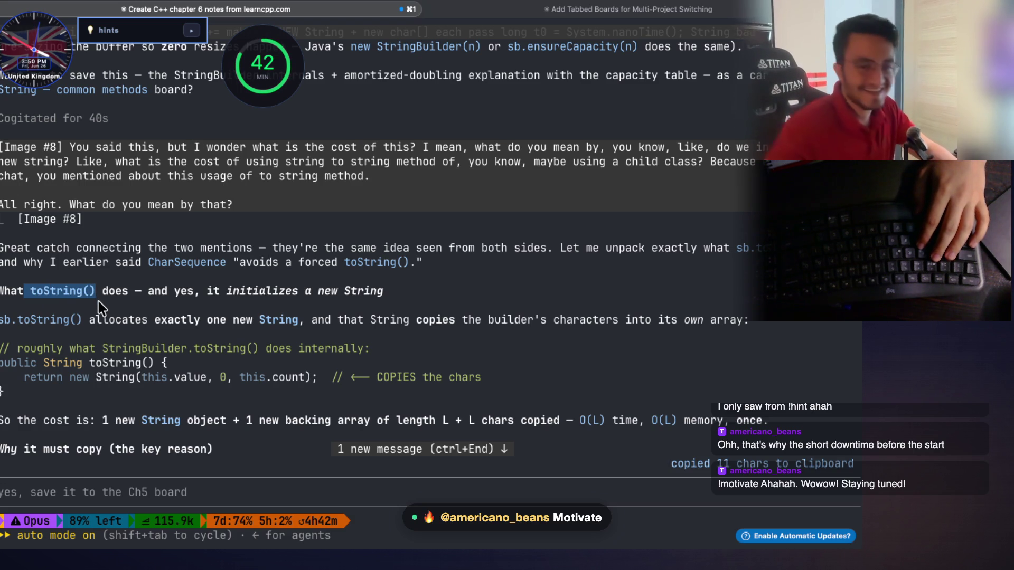
left_click(105, 306)
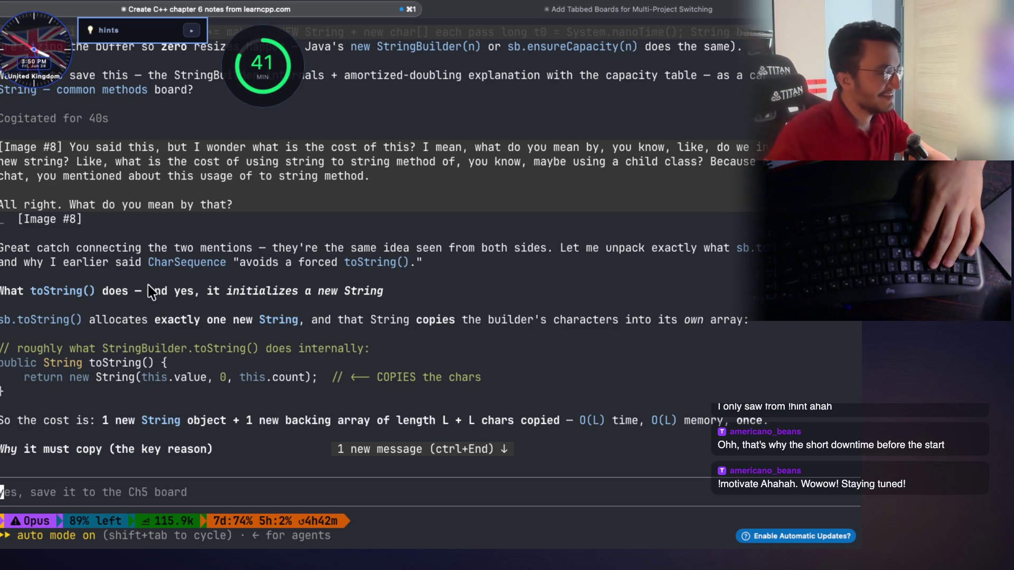
mouse_move(149, 292)
left_mouse_down()
mouse_move(370, 294)
mouse_move(343, 289)
left_mouse_up()
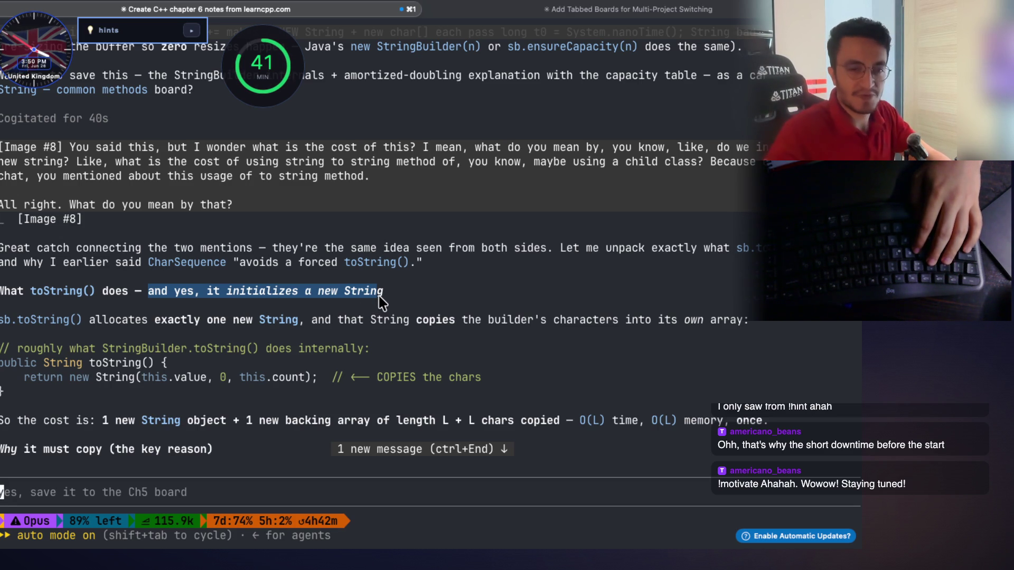
left_click_drag(381, 308, 11, 292)
left_click_drag(88, 321, 1, 324)
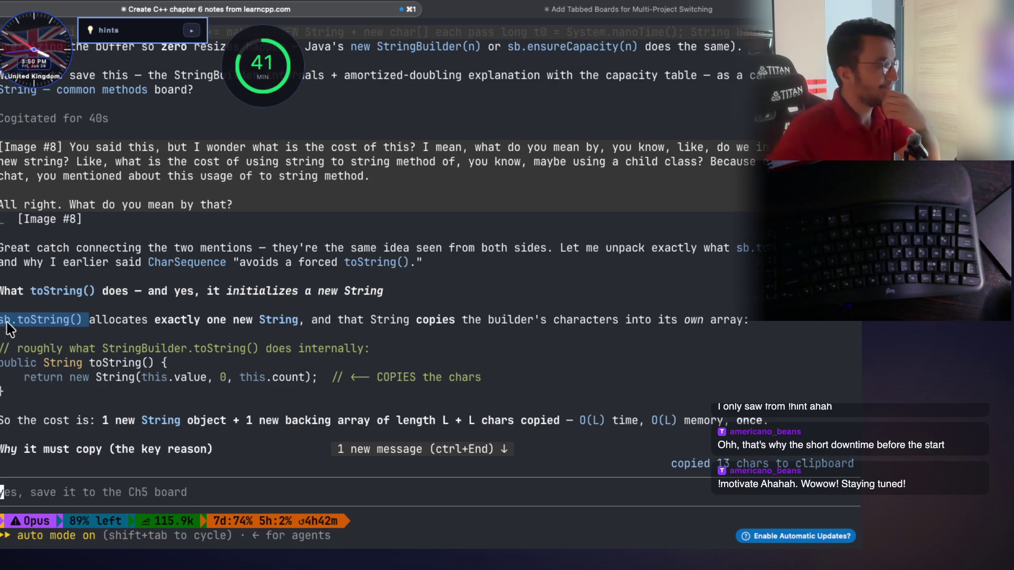
left_click(83, 358)
Copy the phrases on allocating one new String and copying the builder's characters
mouse_move(85, 320)
left_mouse_down()
mouse_move(369, 334)
mouse_move(673, 326)
left_mouse_up()
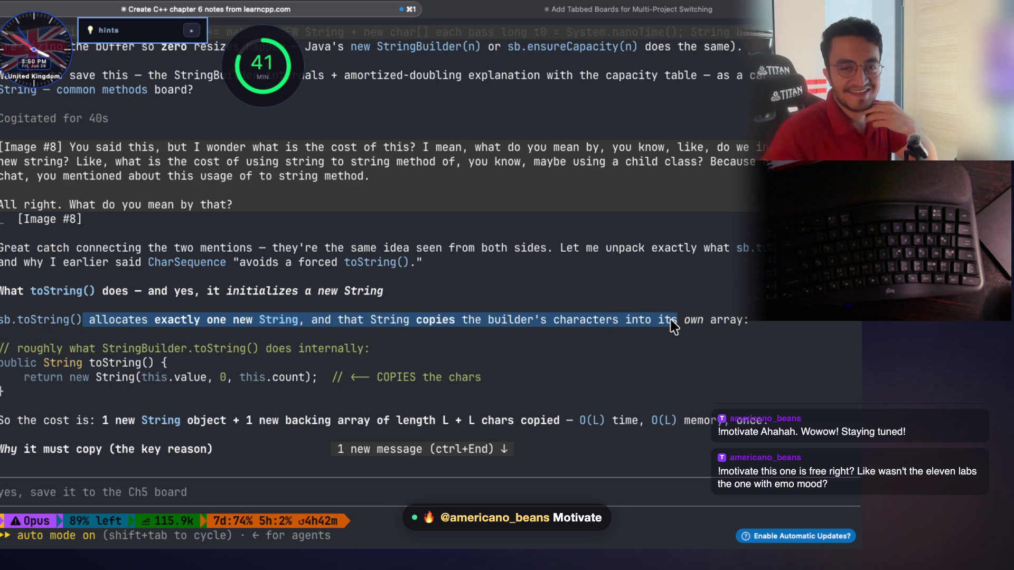
left_click_drag(675, 326, 675, 326)
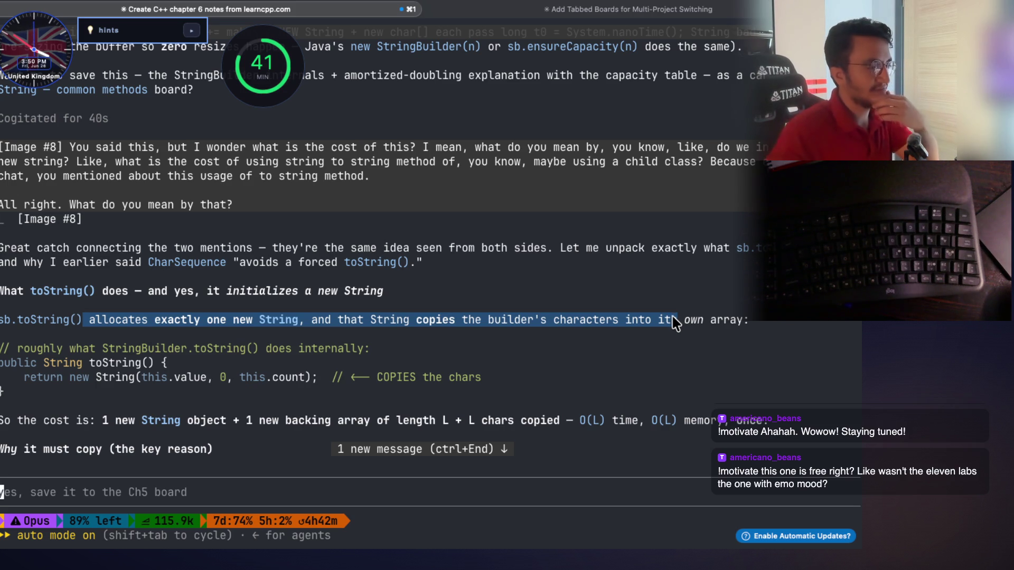
left_click(649, 338)
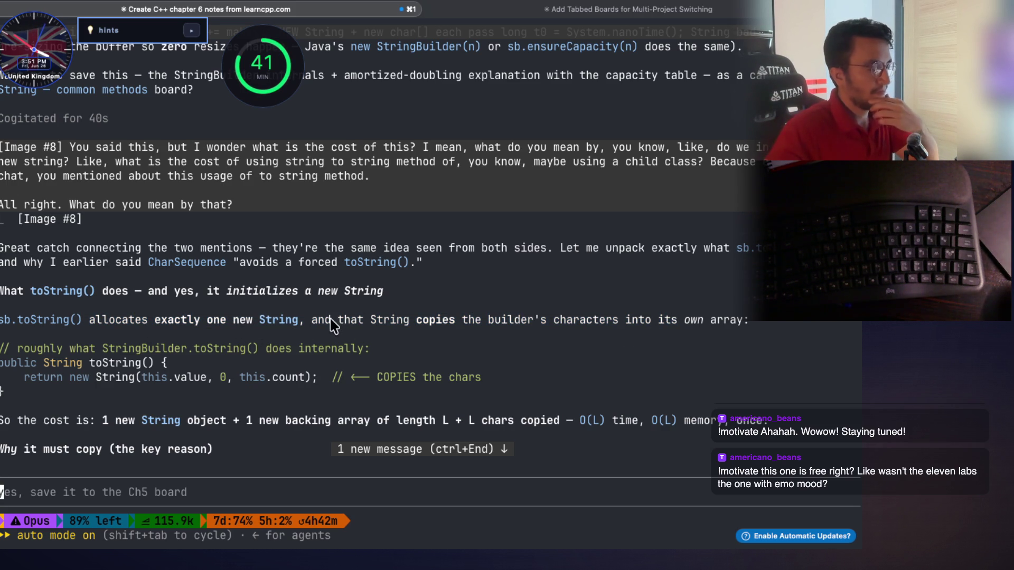
mouse_move(313, 320)
left_mouse_down()
mouse_move(370, 333)
mouse_move(645, 330)
left_mouse_up()
left_click_drag(368, 323, 745, 327)
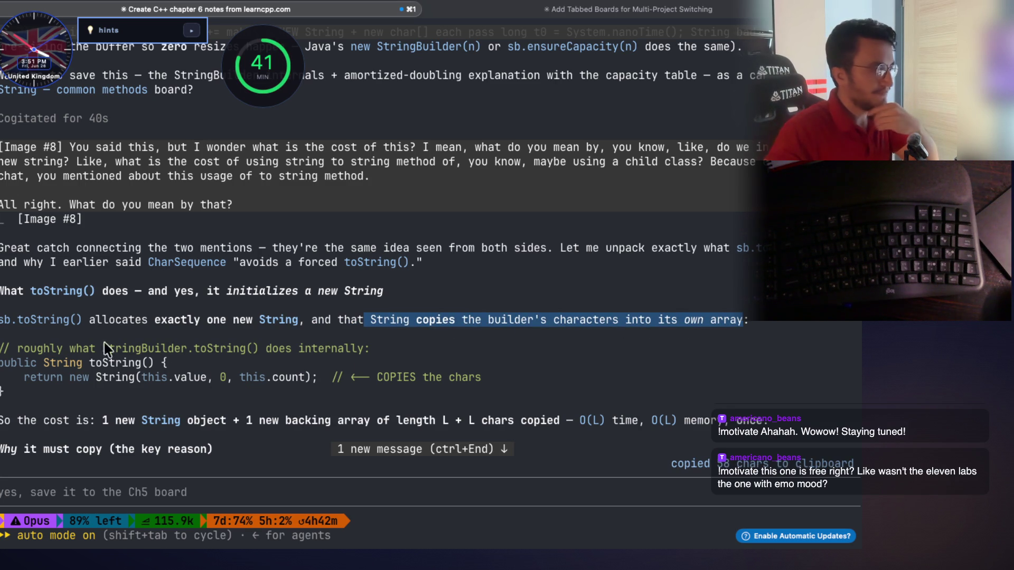
Copy the StringBuilder.toString internals comment, the new String call and the return statement
mouse_move(79, 349)
left_mouse_down()
mouse_move(279, 363)
mouse_move(371, 350)
left_mouse_up()
scroll(343, 285, "down", 2)
mouse_move(64, 262)
left_mouse_down()
mouse_move(264, 277)
mouse_move(364, 264)
left_mouse_up()
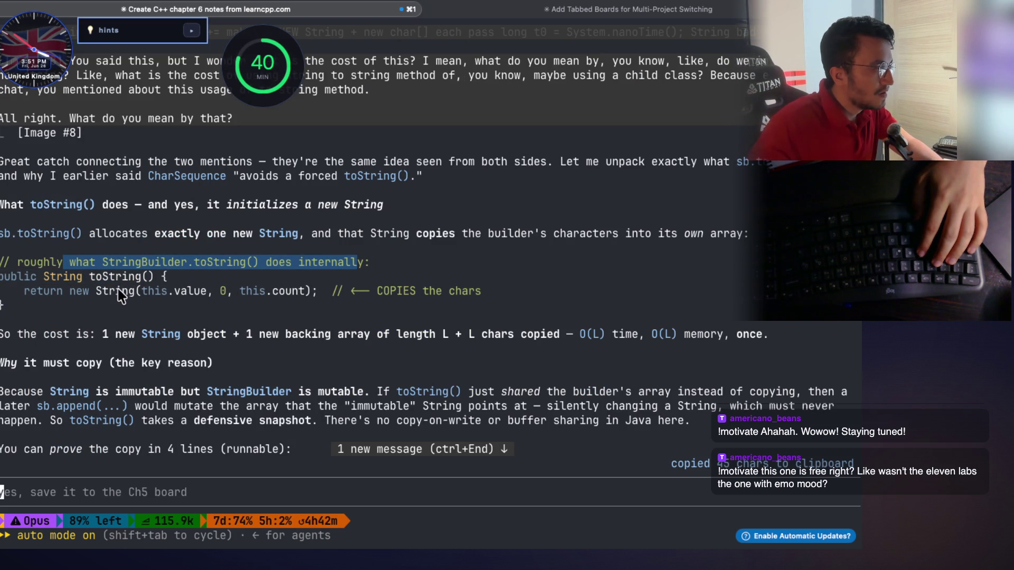
mouse_move(66, 293)
left_mouse_down()
mouse_move(222, 296)
mouse_move(96, 293)
left_mouse_up()
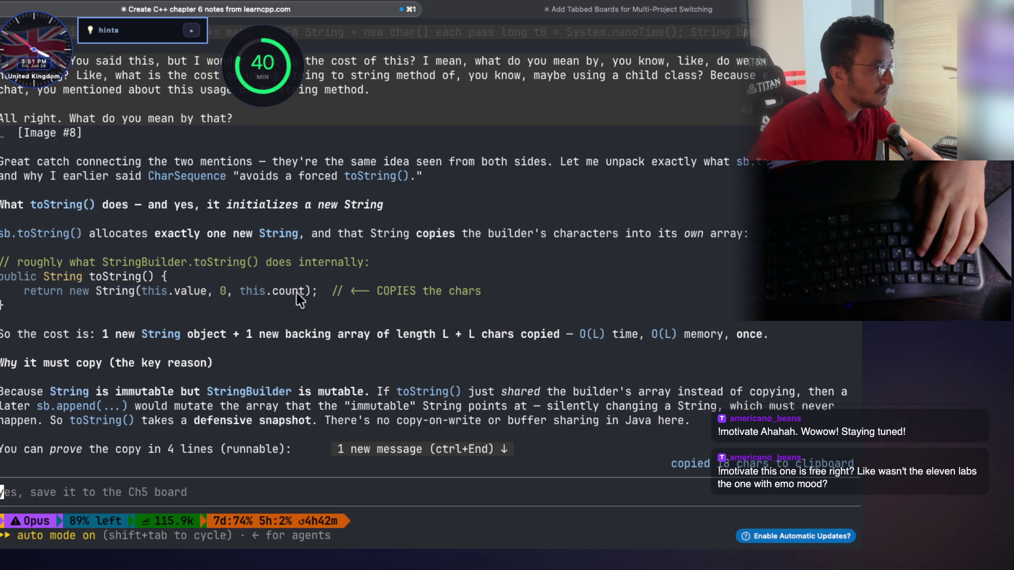
left_click_drag(377, 296, 483, 300)
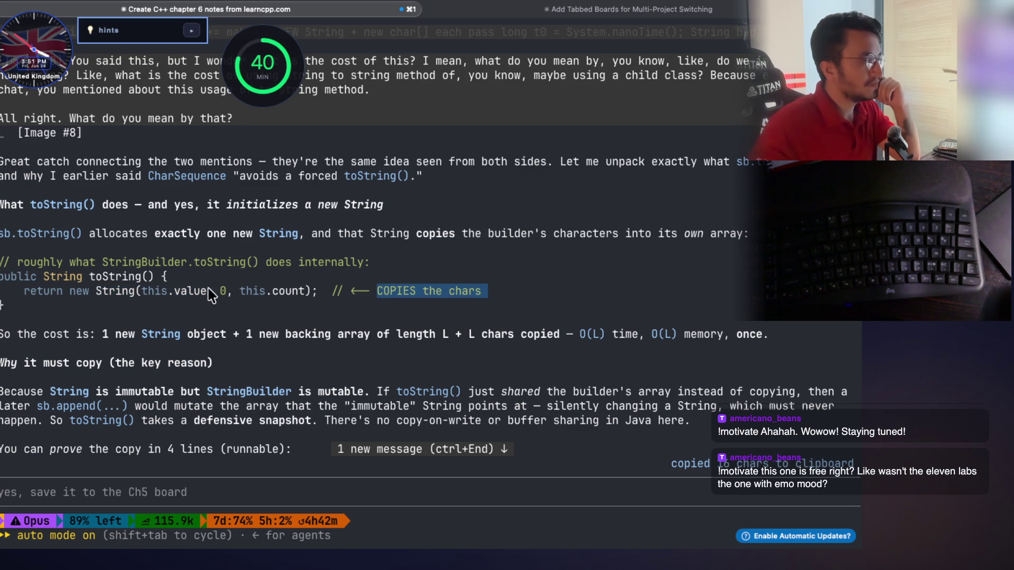
double_click(206, 263)
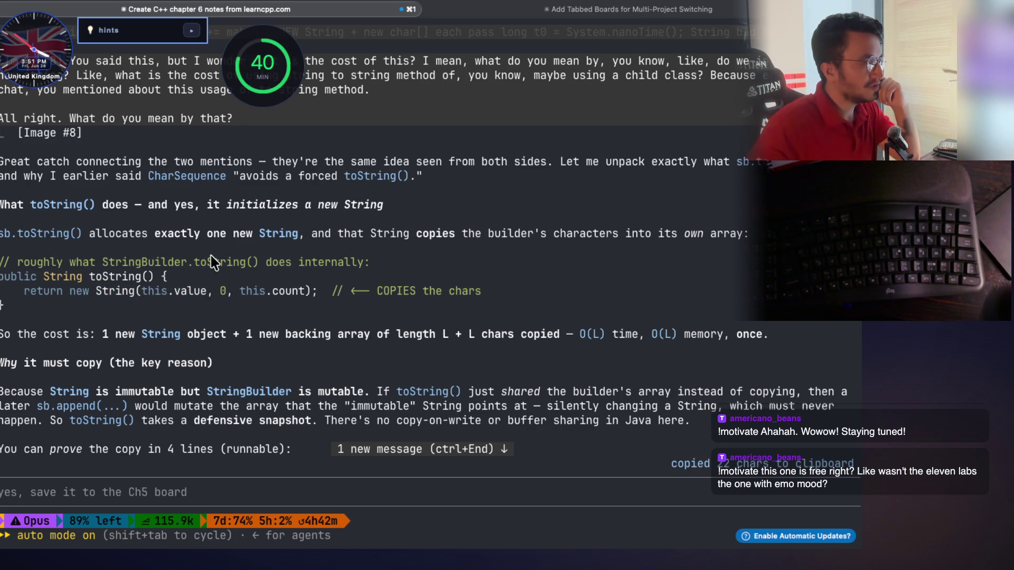
double_click(211, 262)
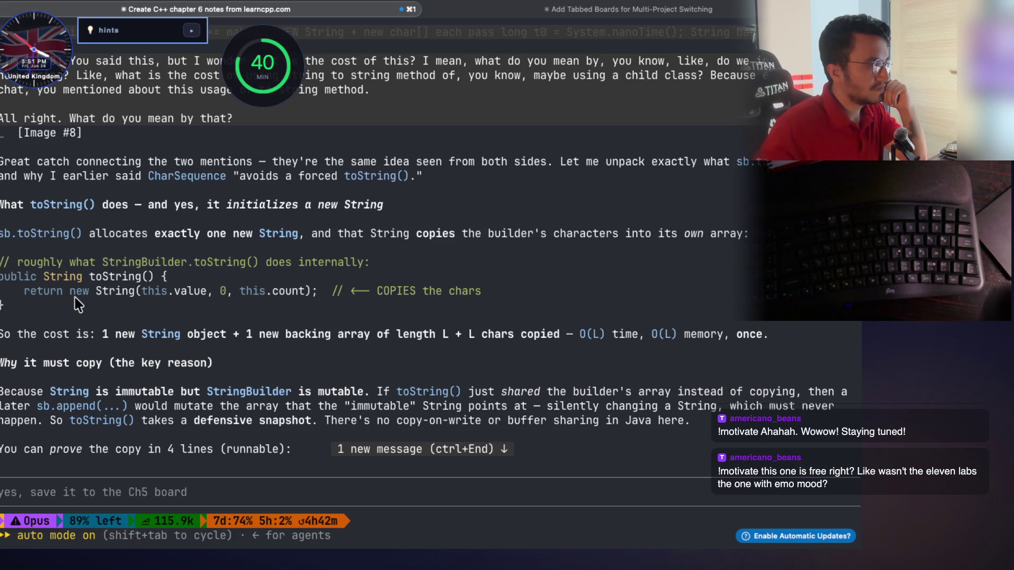
left_click_drag(71, 293, 432, 301)
Copy the cost summary lines, including 'new backing array of length L'
mouse_move(19, 337)
left_mouse_down()
mouse_move(238, 339)
mouse_move(249, 348)
mouse_move(771, 343)
left_mouse_up()
mouse_move(772, 342)
left_mouse_down()
mouse_move(441, 356)
mouse_move(303, 342)
mouse_move(18, 339)
left_mouse_up()
left_click_drag(102, 338, 360, 340)
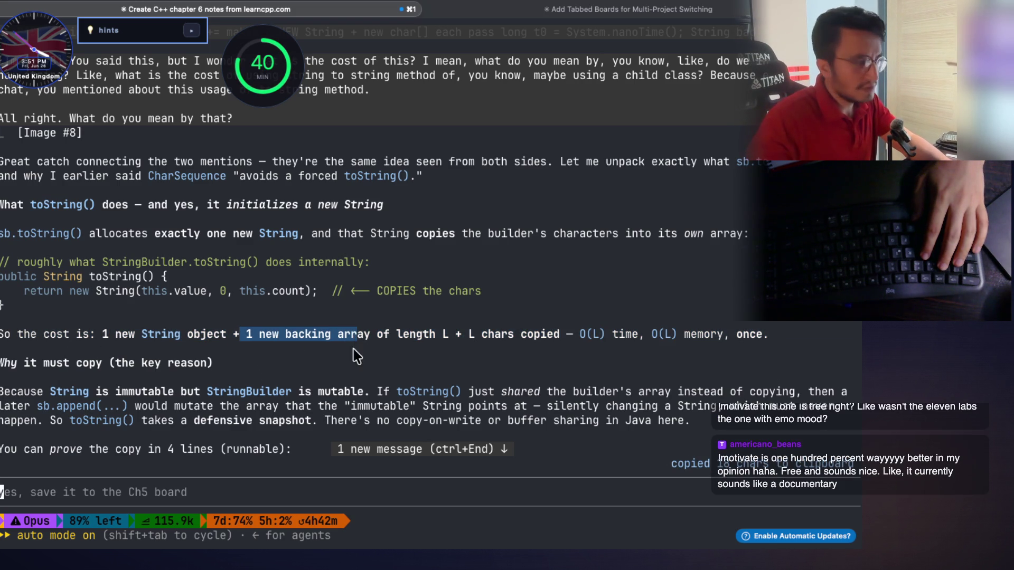
mouse_move(453, 336)
left_mouse_down()
mouse_move(247, 332)
mouse_move(435, 338)
left_mouse_up()
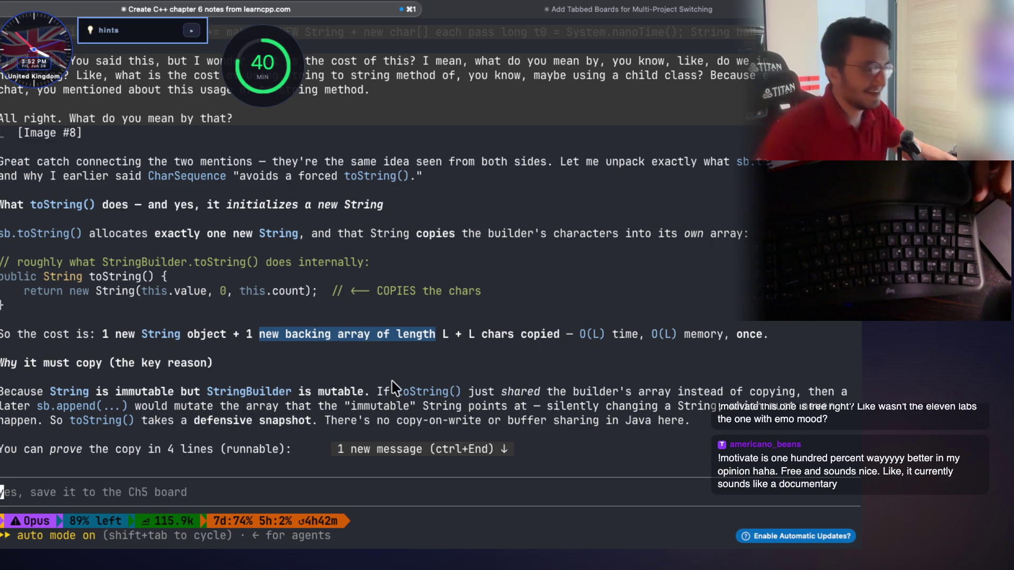
left_click(435, 374)
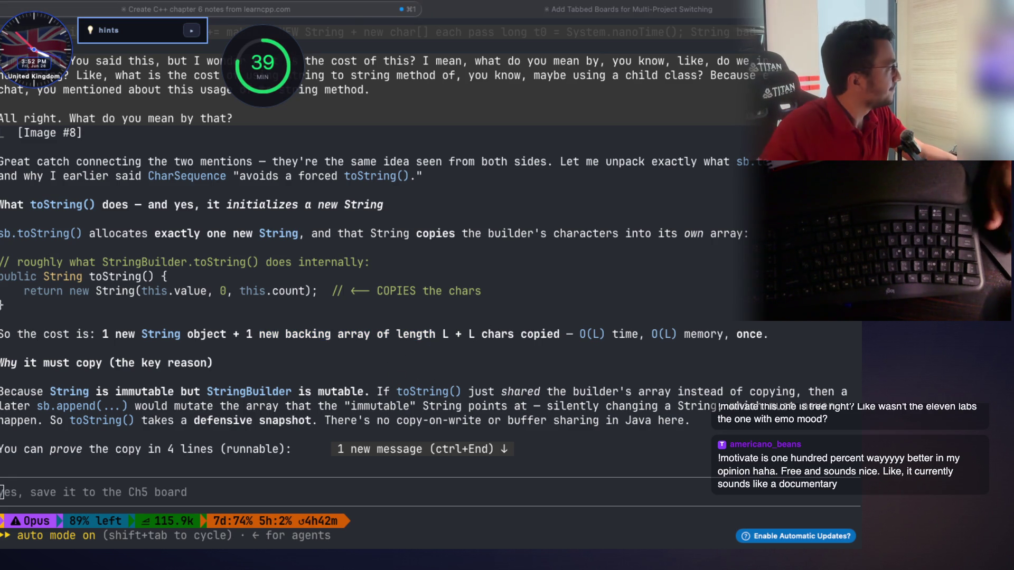
left_click(525, 333)
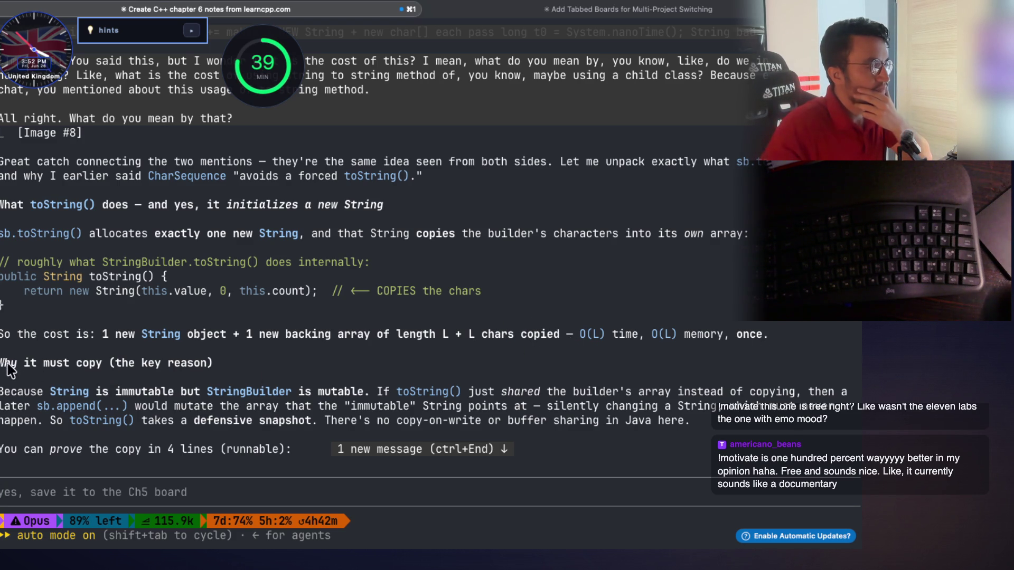
Open the live chat panel on the StreamArena host page, then return to Claude
left_click_drag(12, 369, 219, 367)
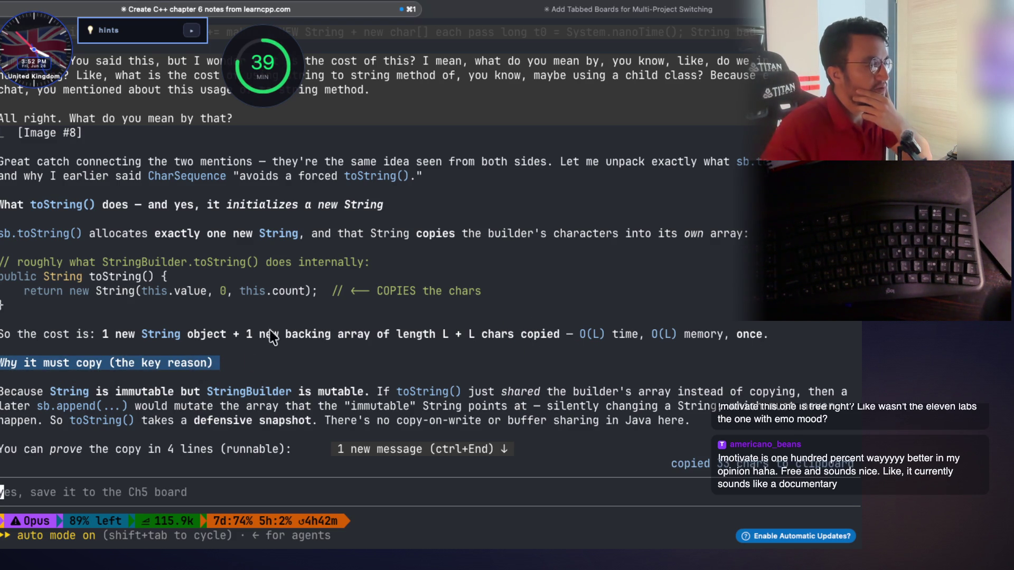
scroll(343, 245, "down", 3)
scroll(343, 245, "down", 2)
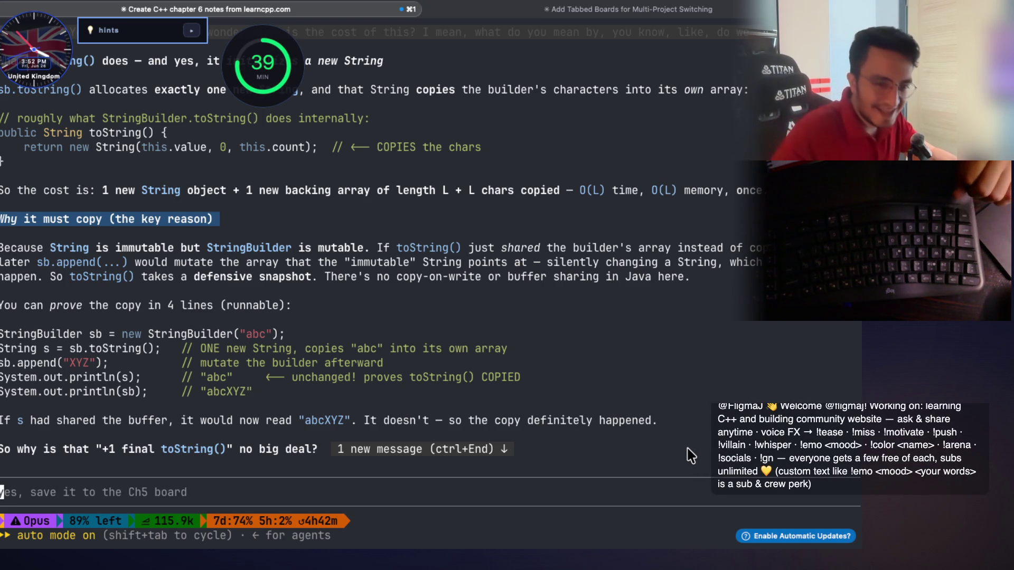
key("super+Tab")
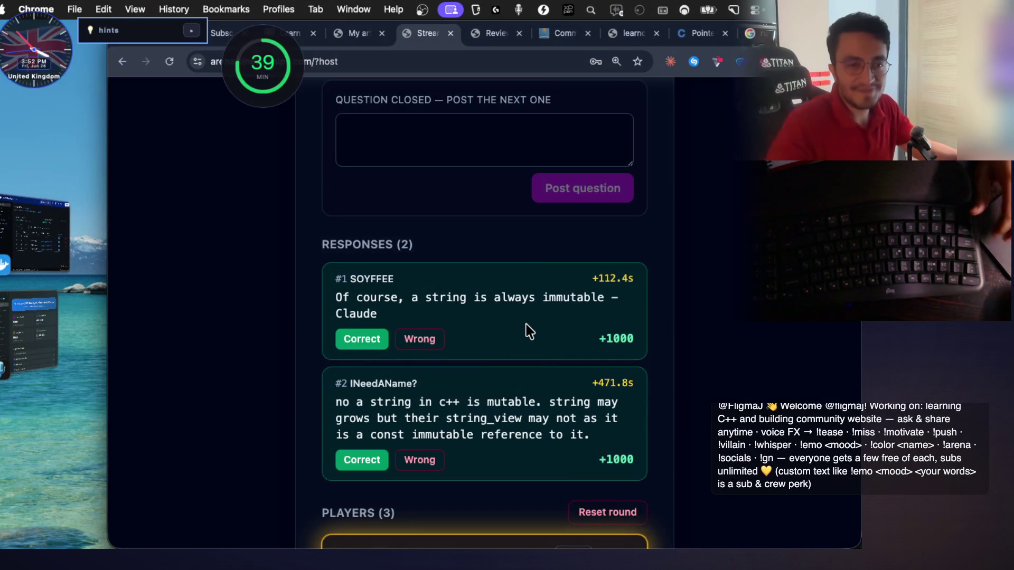
scroll(705, 148, "up", 5)
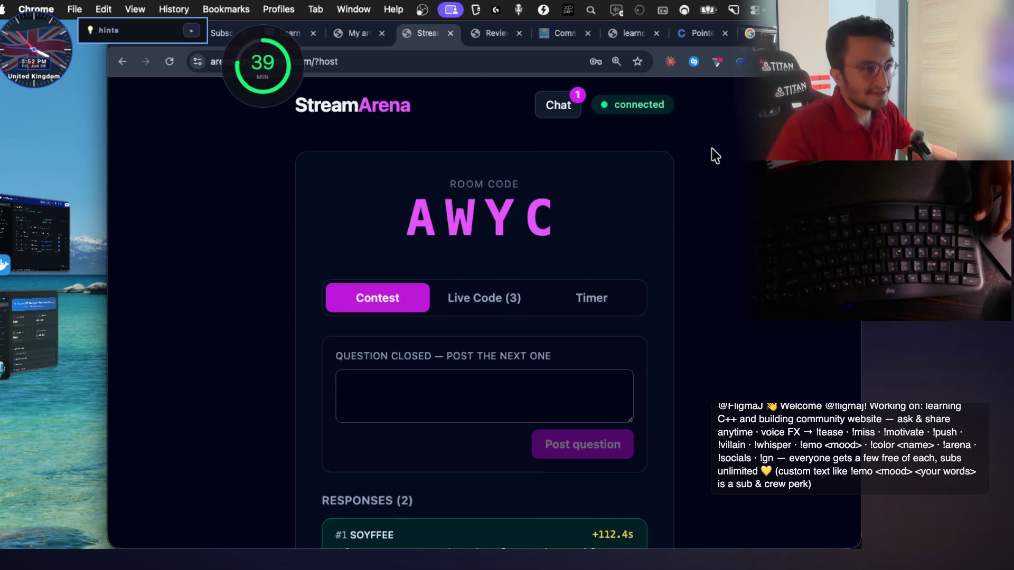
left_click(560, 111)
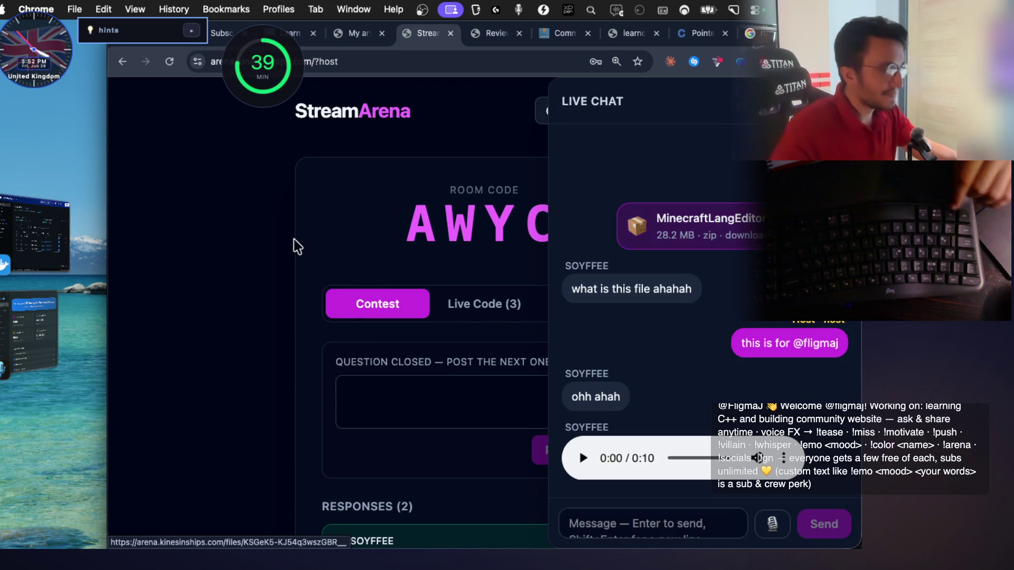
key("super+Tab")
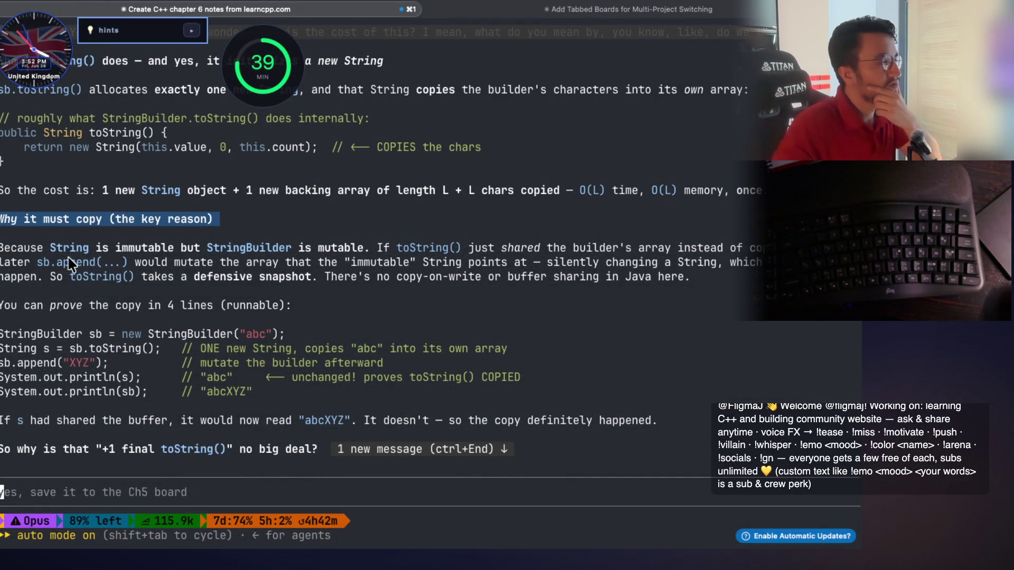
Copy the 'String is immutable' sentence, sb.append(...), toString and 'defensive snapshot'
mouse_move(44, 248)
left_mouse_down()
mouse_move(132, 264)
mouse_move(765, 254)
left_mouse_up()
key("super+c")
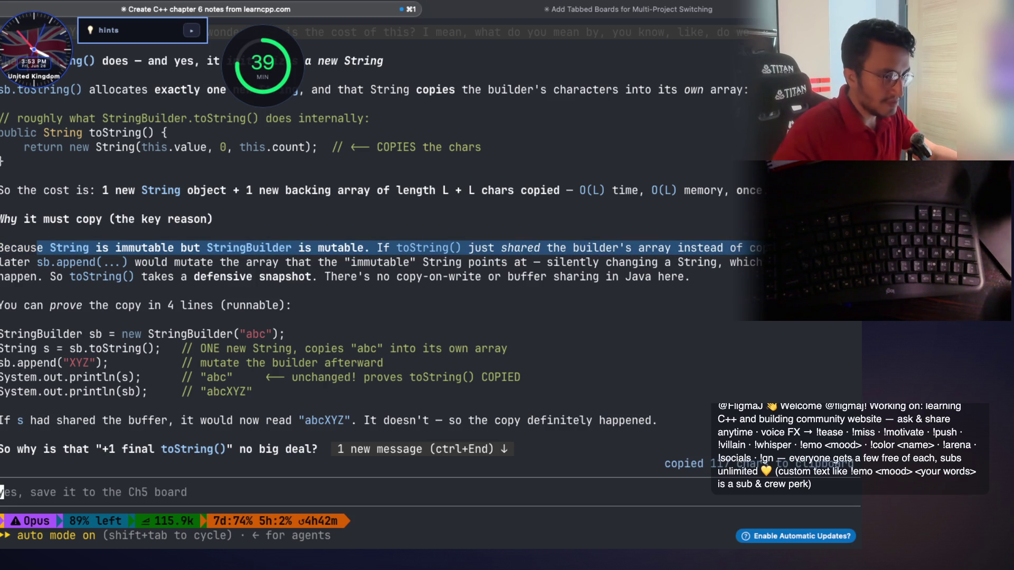
left_click_drag(33, 266, 760, 264)
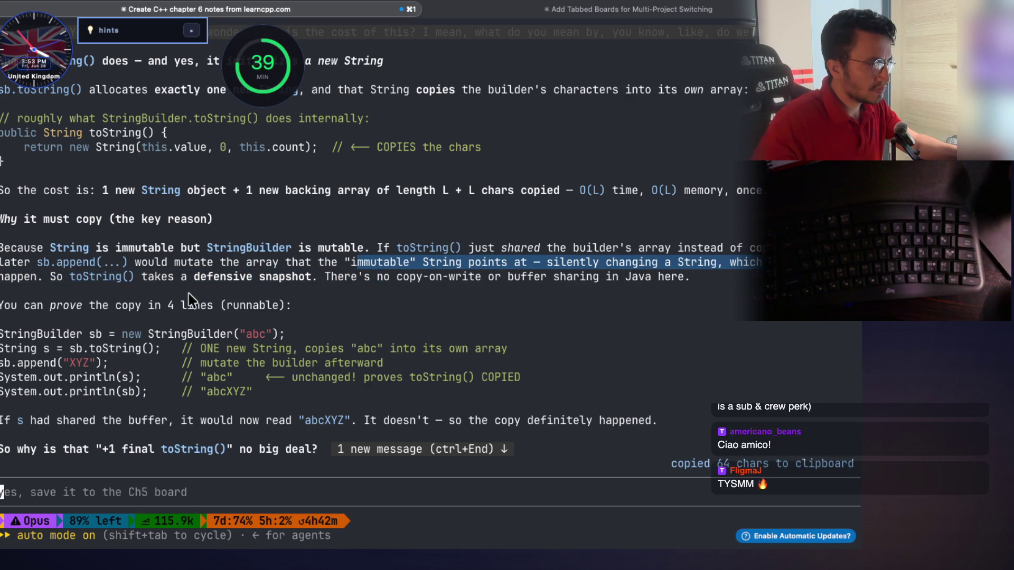
double_click(113, 277)
left_click_drag(195, 279, 306, 280)
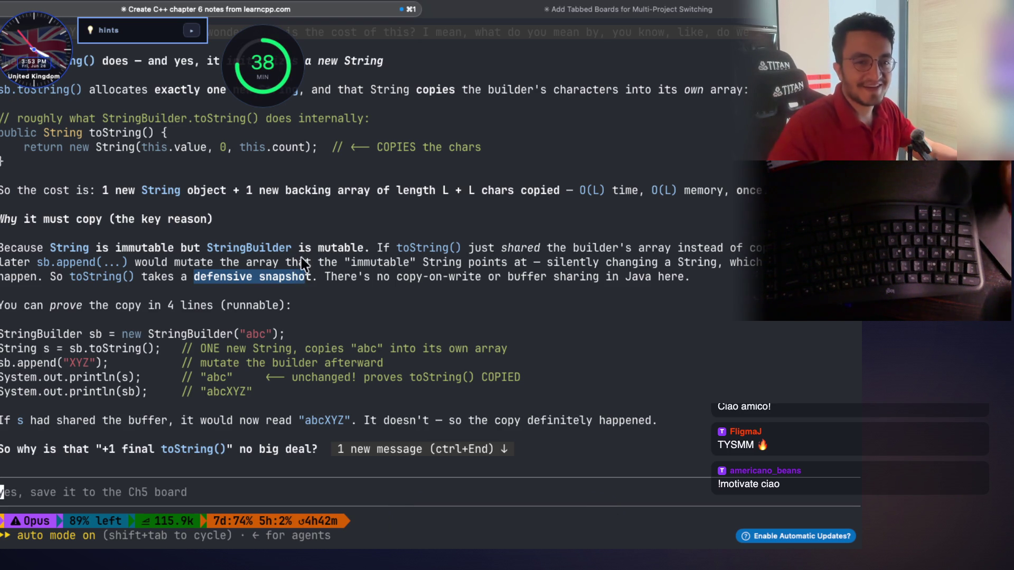
left_click(344, 311)
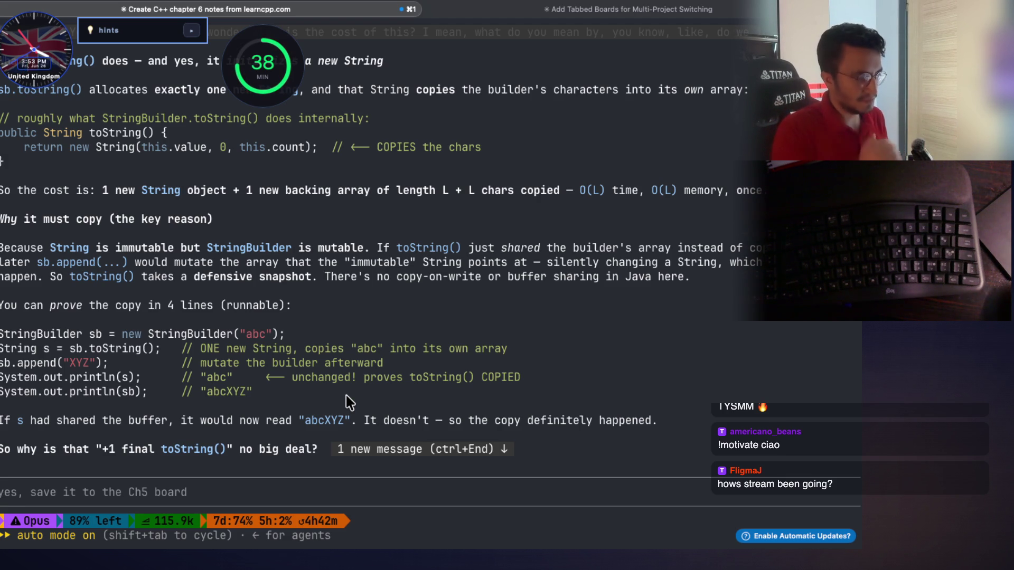
On the ThinkCanvas C++ board, select substr and its (no copy) comment on line 7
key("super+Tab")
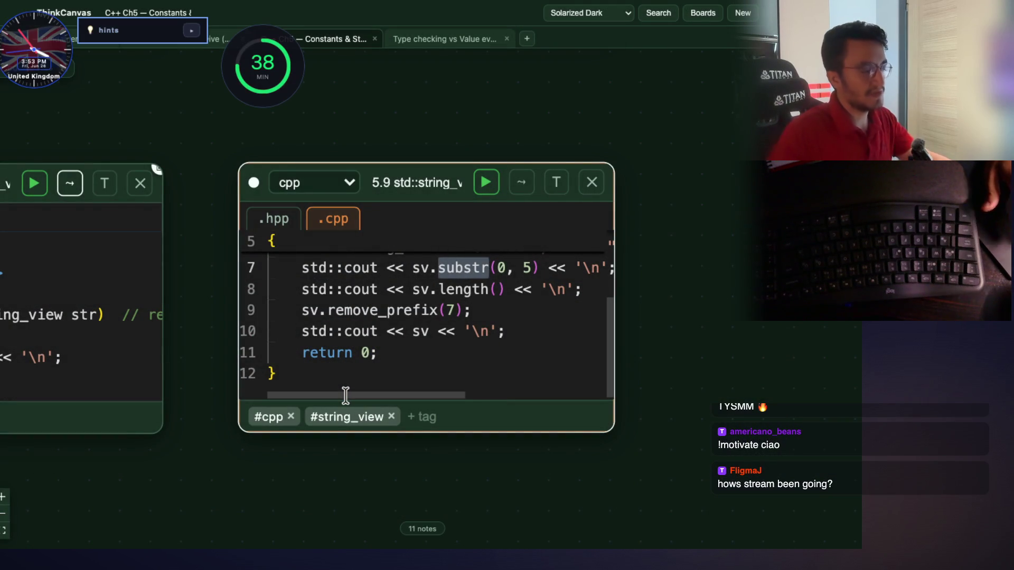
left_click(317, 364)
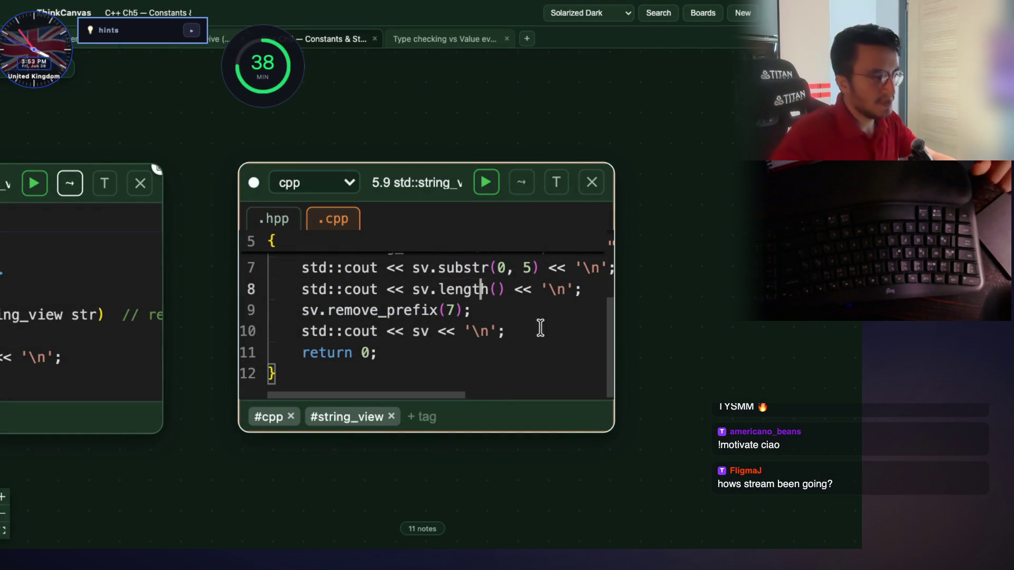
double_click(471, 268)
scroll(480, 272, "right", 5)
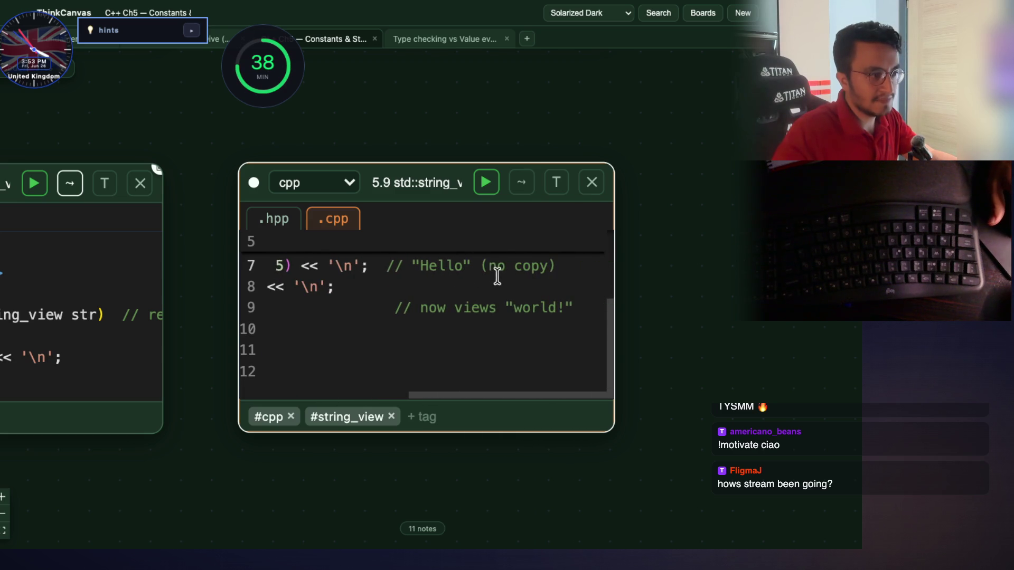
left_click_drag(481, 266, 565, 266)
scroll(554, 272, "left", 5)
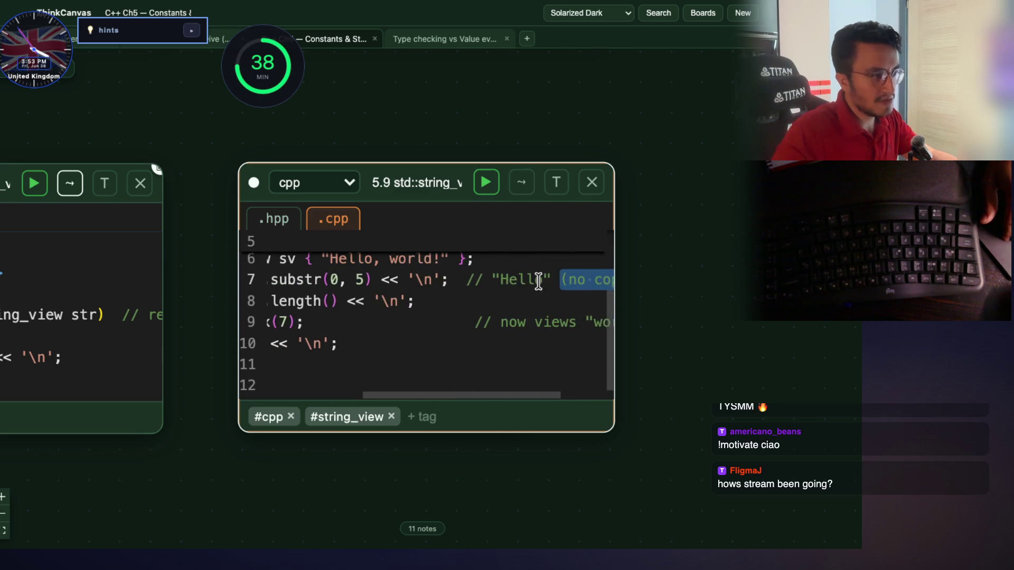
scroll(509, 278, "up", 3)
scroll(509, 316, "down", 3)
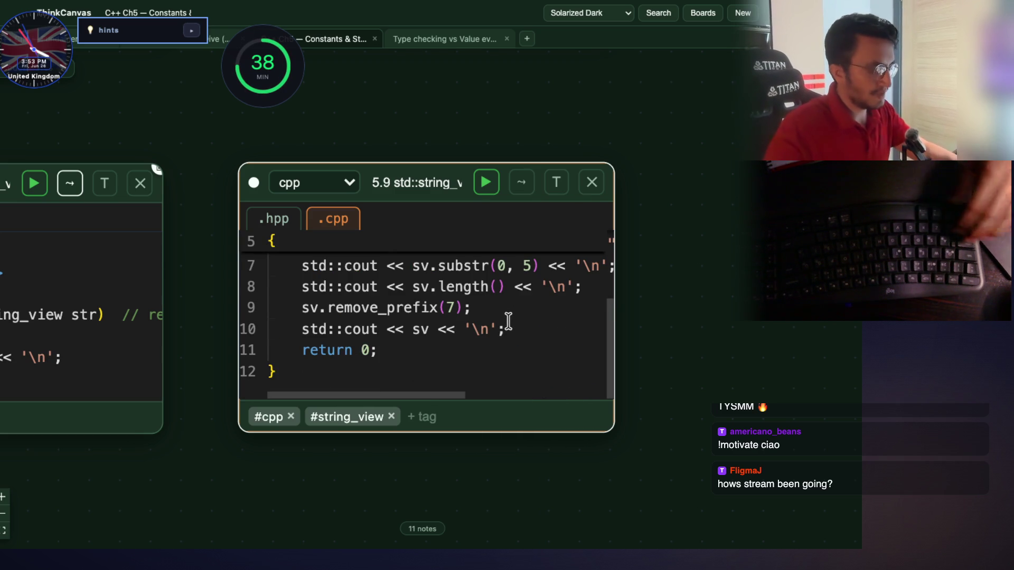
scroll(508, 322, "right", 5)
scroll(508, 322, "up", 4)
scroll(485, 346, "down", 3)
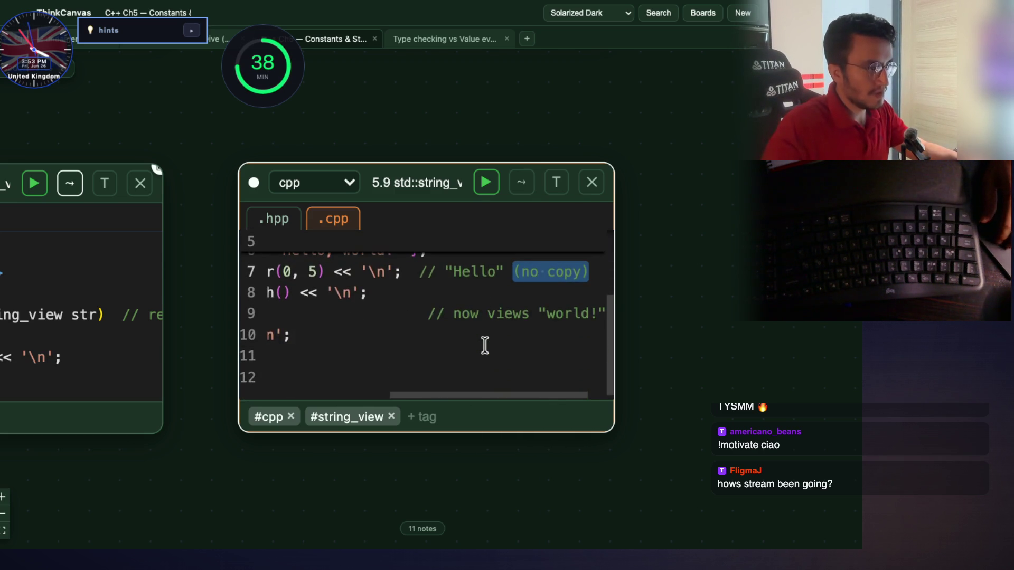
scroll(483, 345, "left", 5)
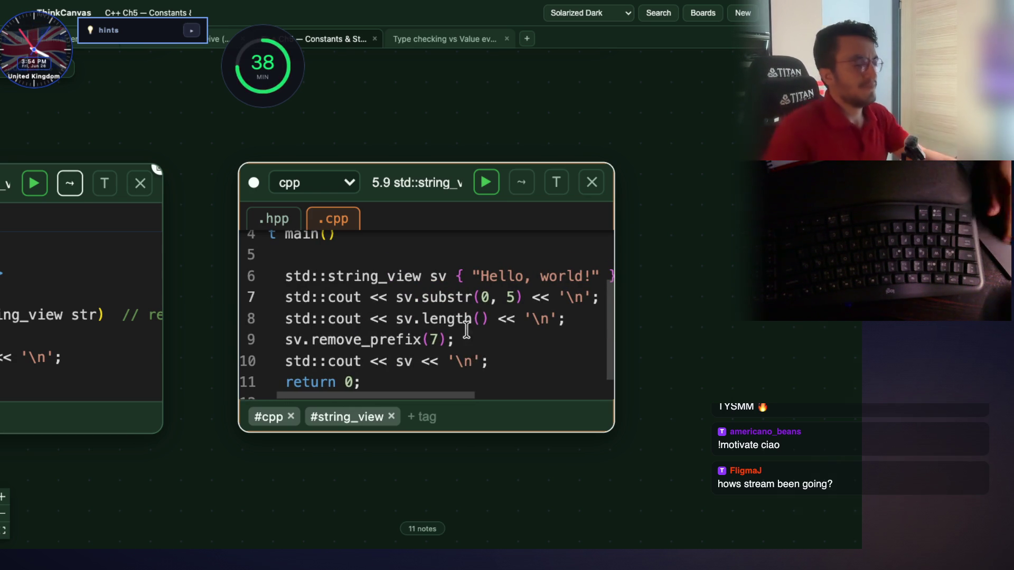
In the C++ notes session, select the paragraph on why toString must copy
key("super+Tab")
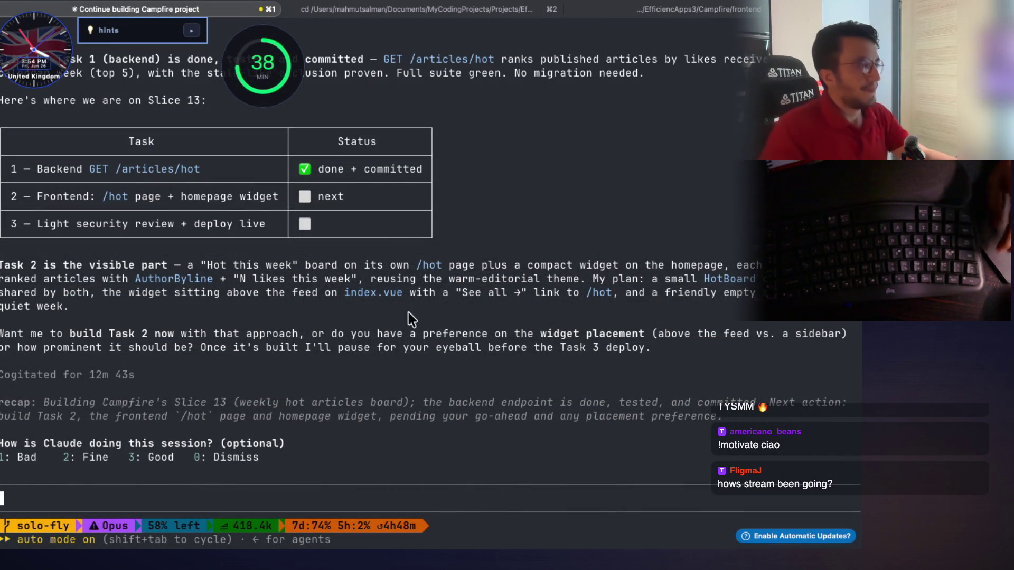
scroll(332, 302, "up", 2)
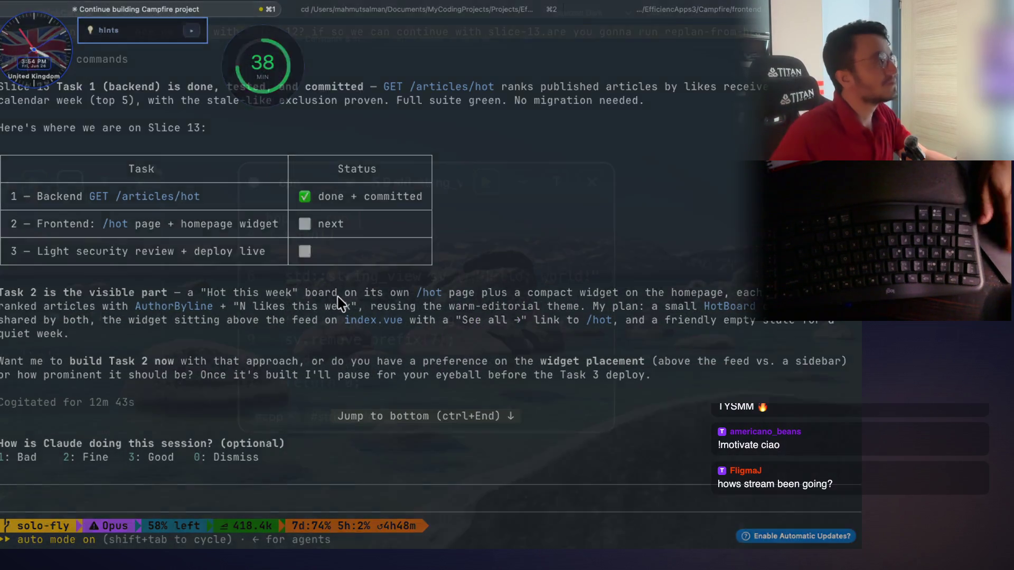
key("super+Tab")
key("super+Tab")
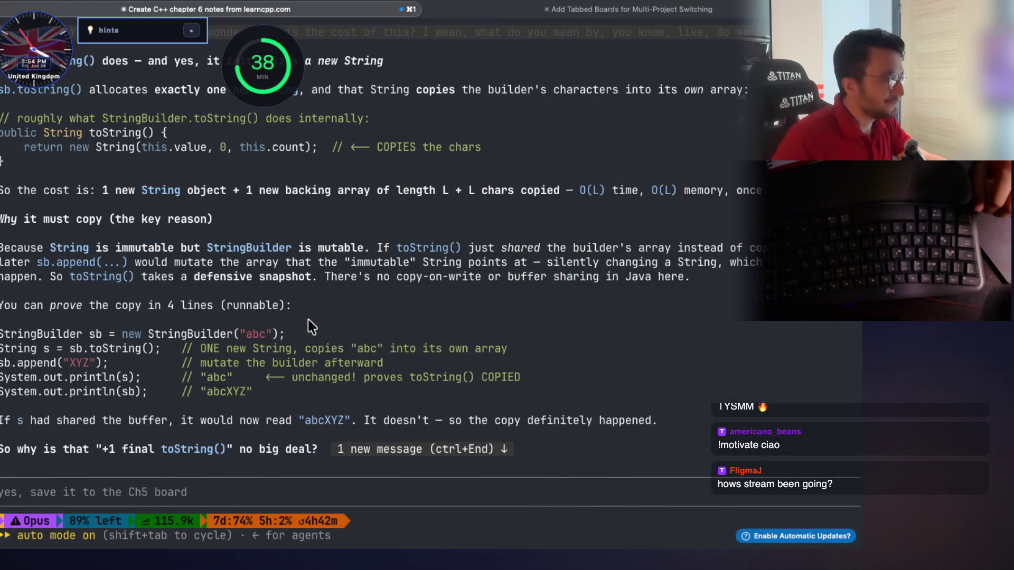
mouse_move(695, 280)
left_mouse_down()
mouse_move(211, 260)
mouse_move(18, 230)
mouse_move(4, 217)
left_mouse_up()
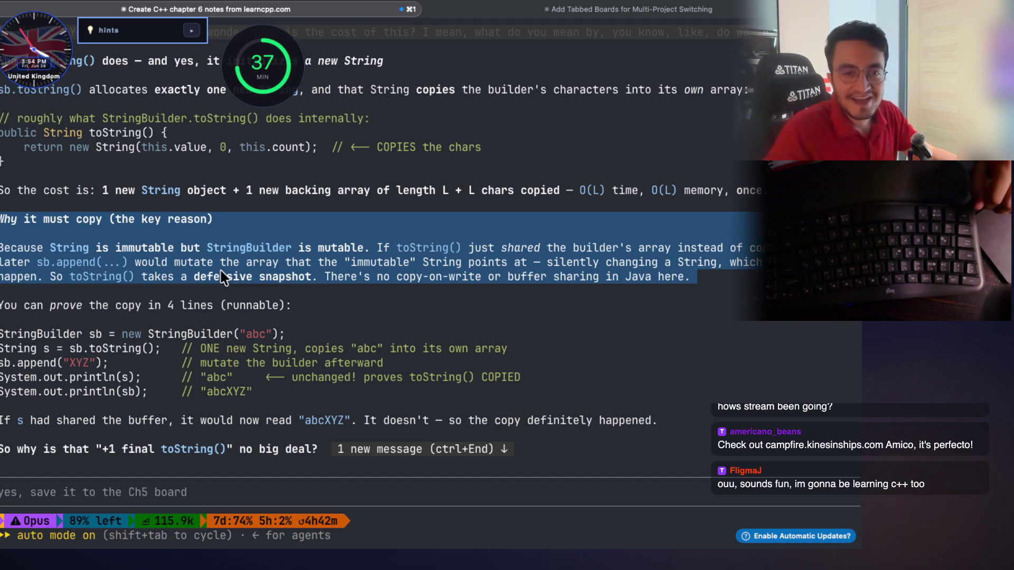
key("super+Tab")
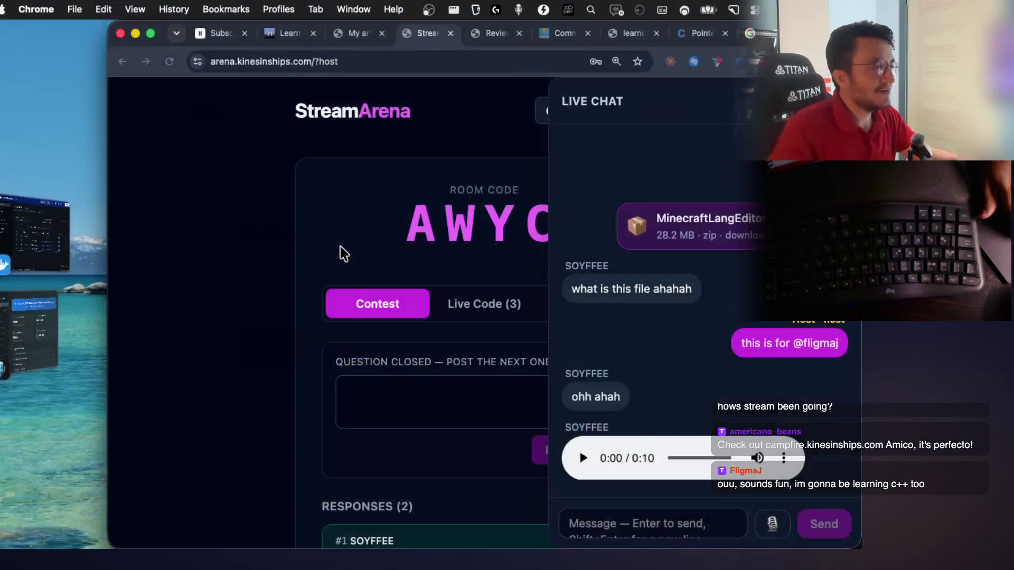
Show the Campfire site tab, move the countdown timer aside, then return to ThinkCanvas
left_click(628, 36)
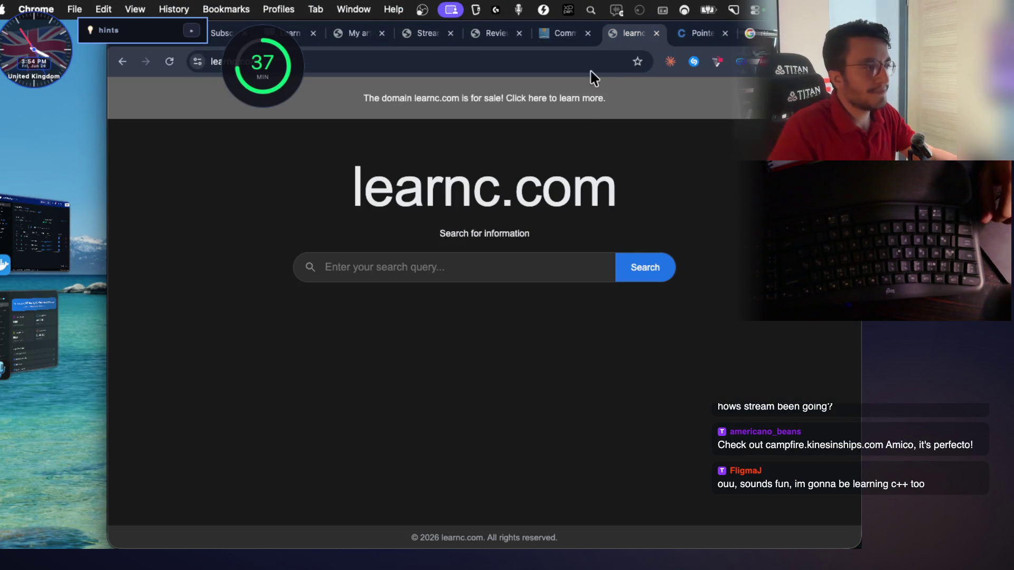
left_click(562, 33)
left_click(483, 36)
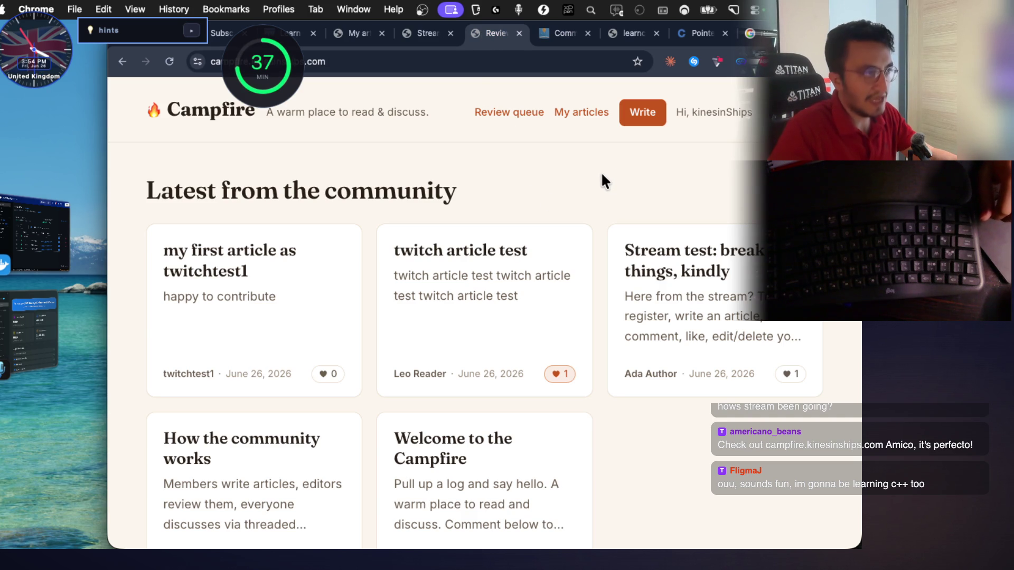
left_click_drag(270, 73, 128, 127)
scroll(459, 362, "down", 3)
scroll(459, 363, "up", 3)
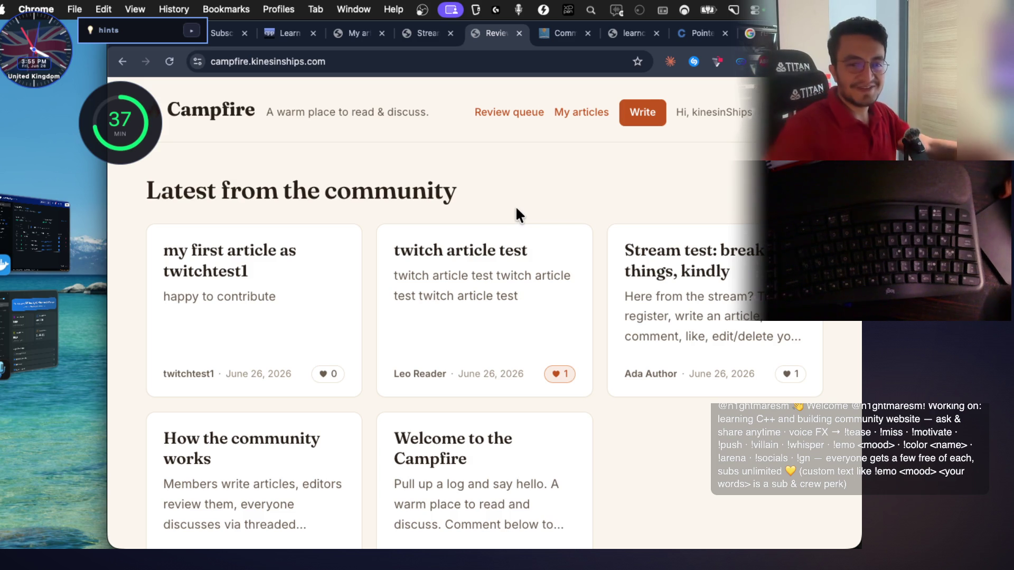
key("super+Tab")
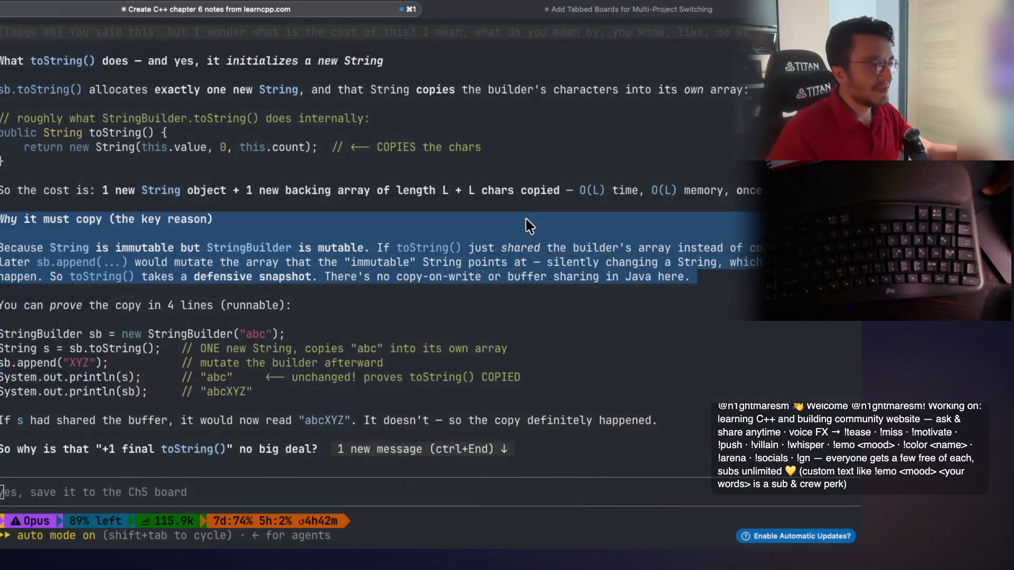
key("super+Tab")
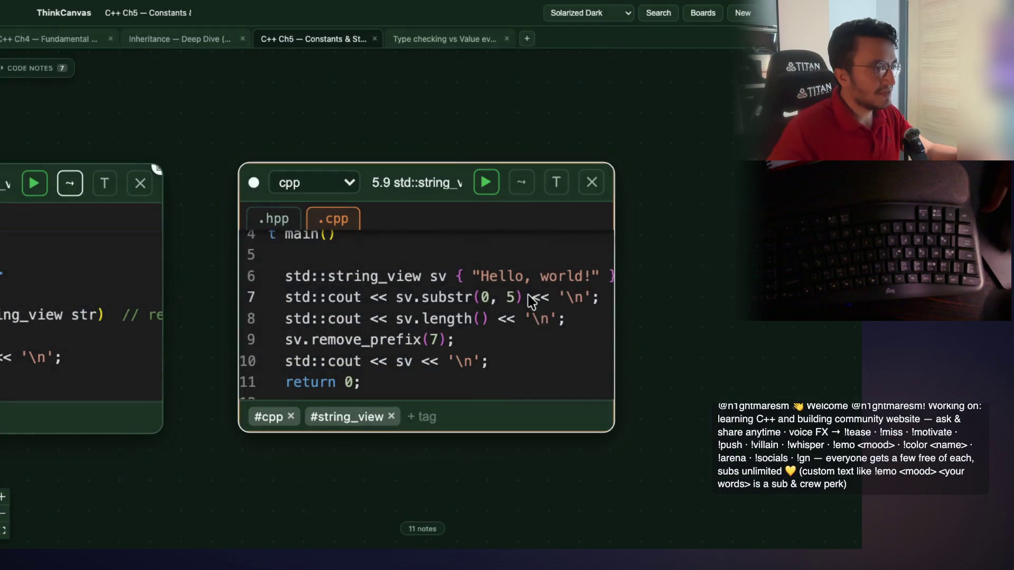
Shift the string_view code note view slightly, then return to the Claude notes session
scroll(460, 327, "right", 1)
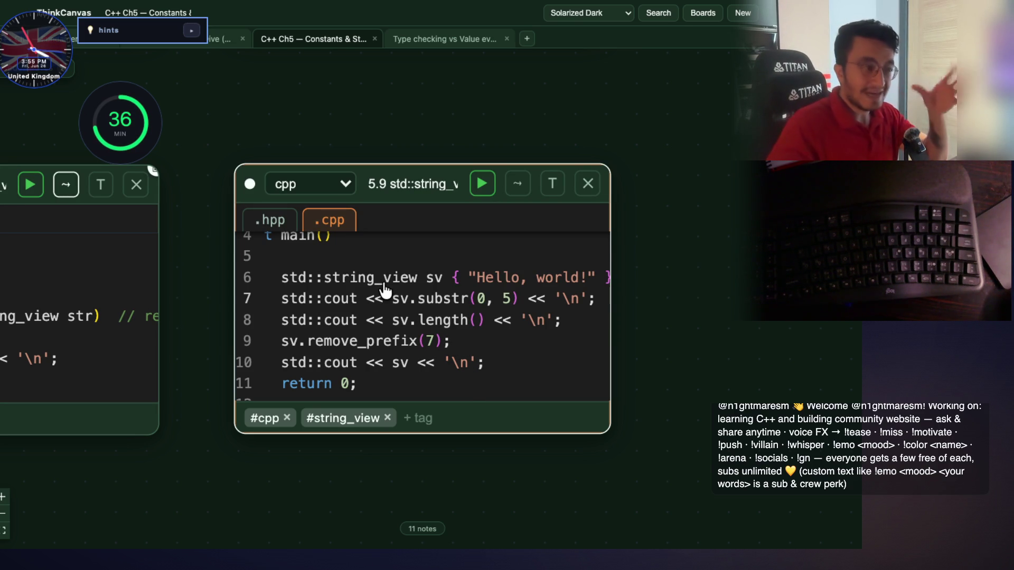
key("super+Tab")
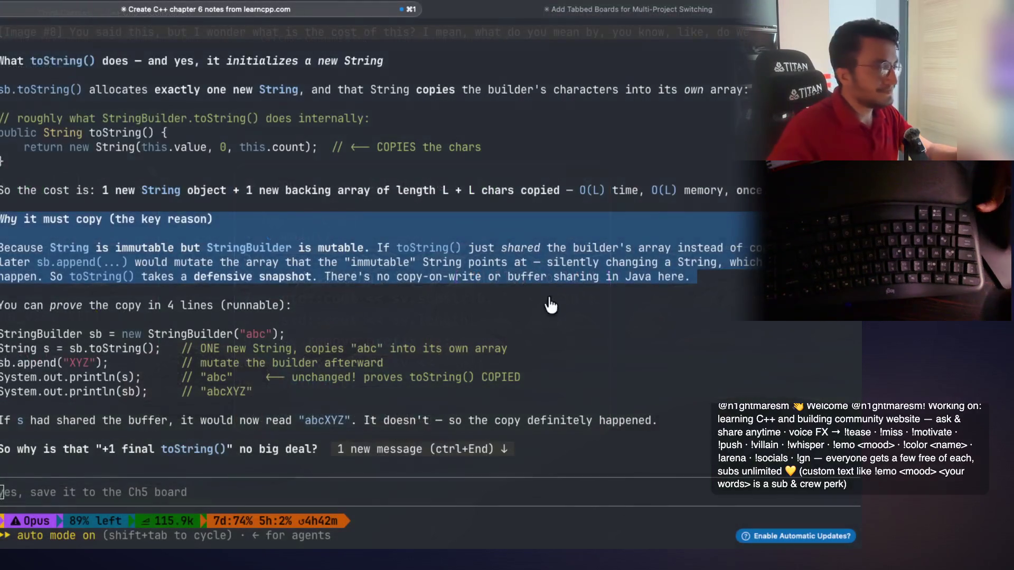
Copy the 'string_view is a pointer' phrase, data_ and the 'WHERE the characters start' comment
scroll(369, 306, "down", 10)
scroll(368, 321, "down", 15)
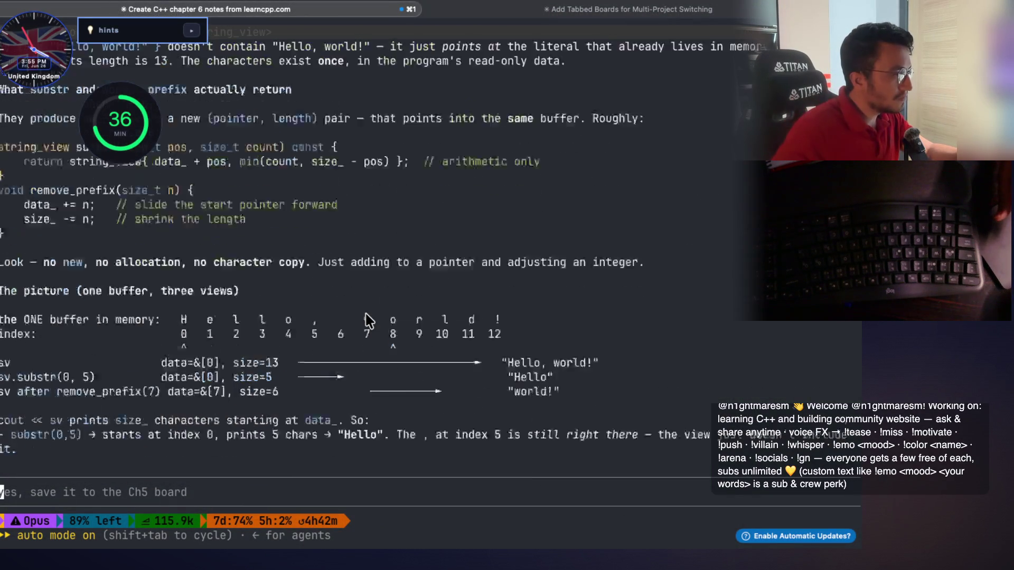
scroll(368, 321, "up", 5)
scroll(368, 320, "up", 10)
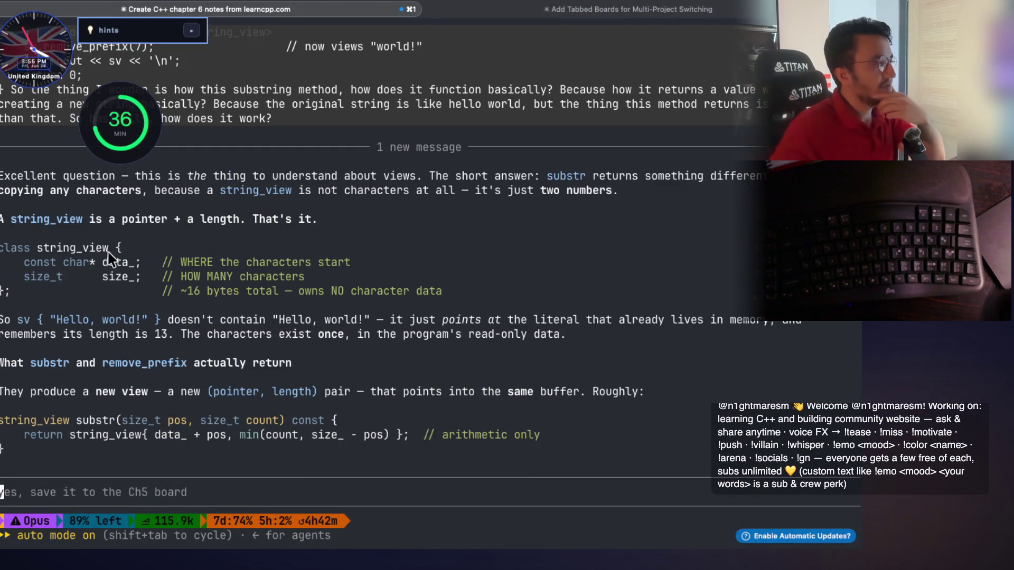
scroll(138, 217, "up", 1)
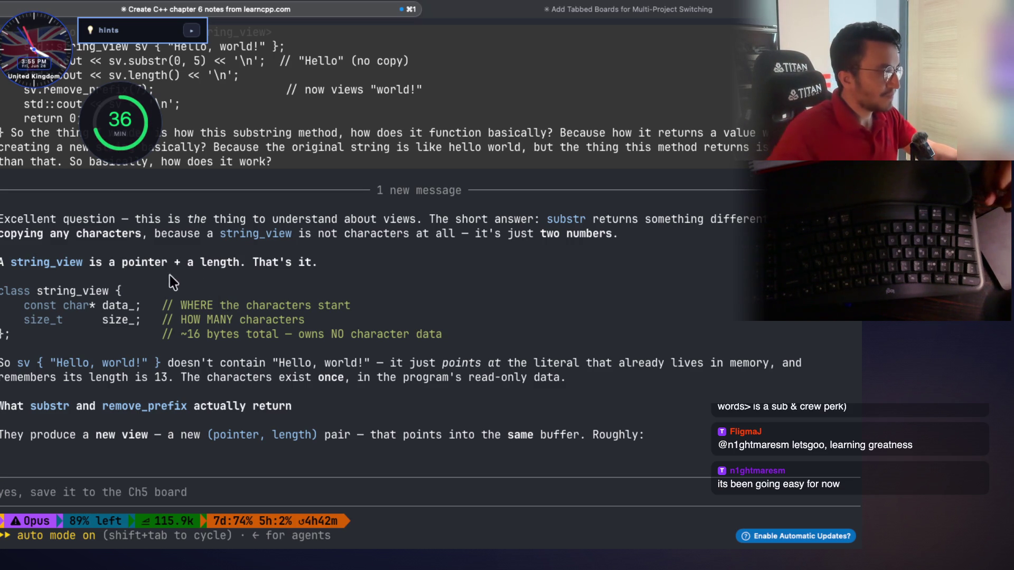
mouse_move(84, 264)
left_mouse_down()
mouse_move(317, 272)
mouse_move(3, 263)
left_mouse_up()
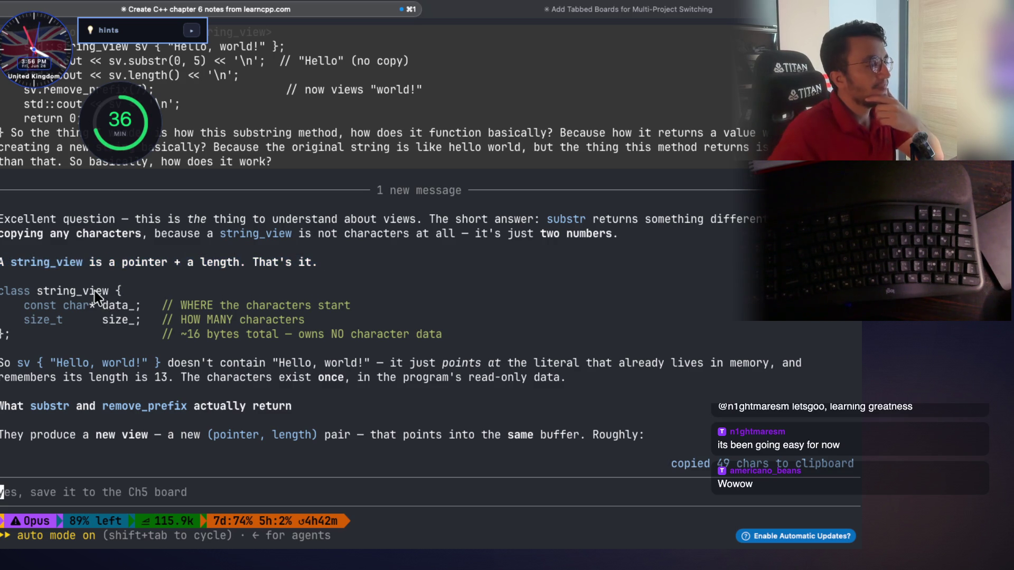
left_click_drag(178, 305, 350, 306)
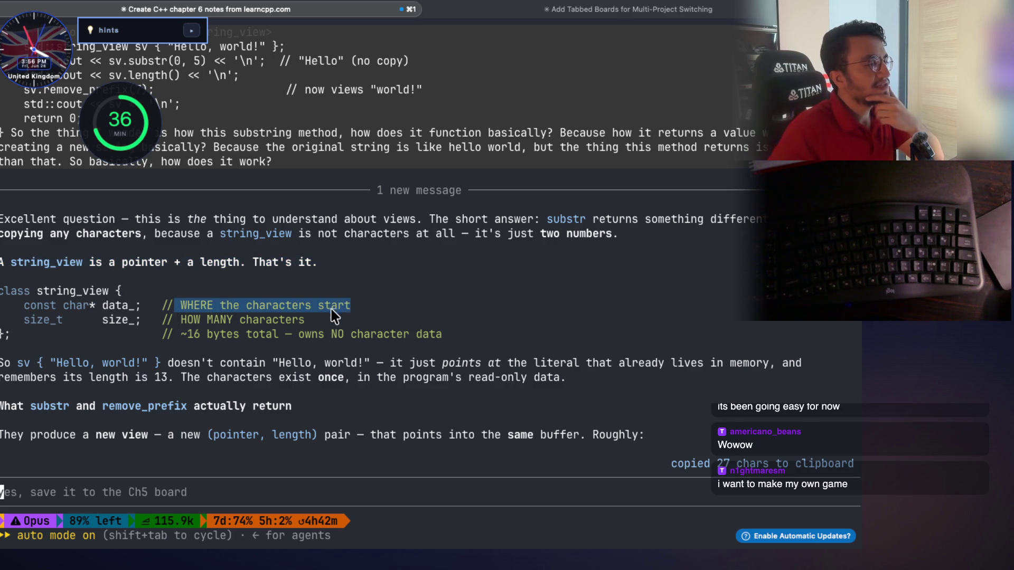
double_click(120, 308)
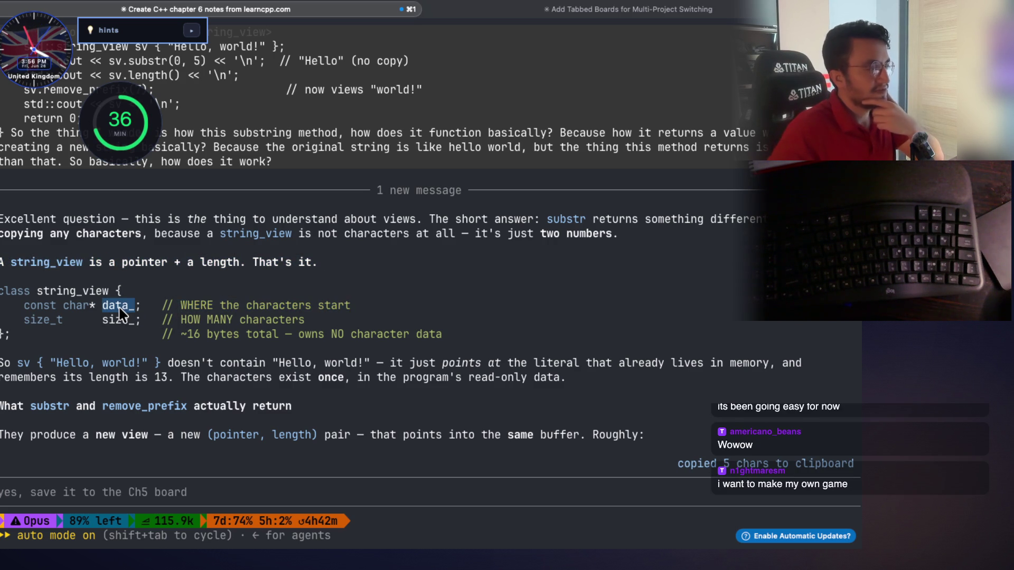
left_click_drag(363, 312, 267, 307)
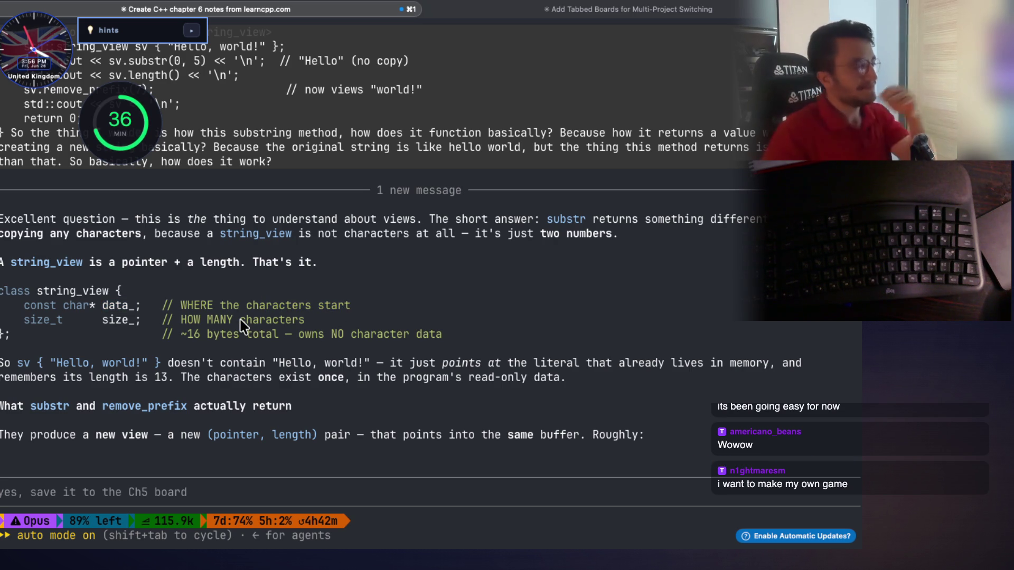
Copy the sv declaration phrases: 'doesn't contain Hello, world!', 'literal', 'lives in memory', length 13
left_click_drag(215, 333, 332, 334)
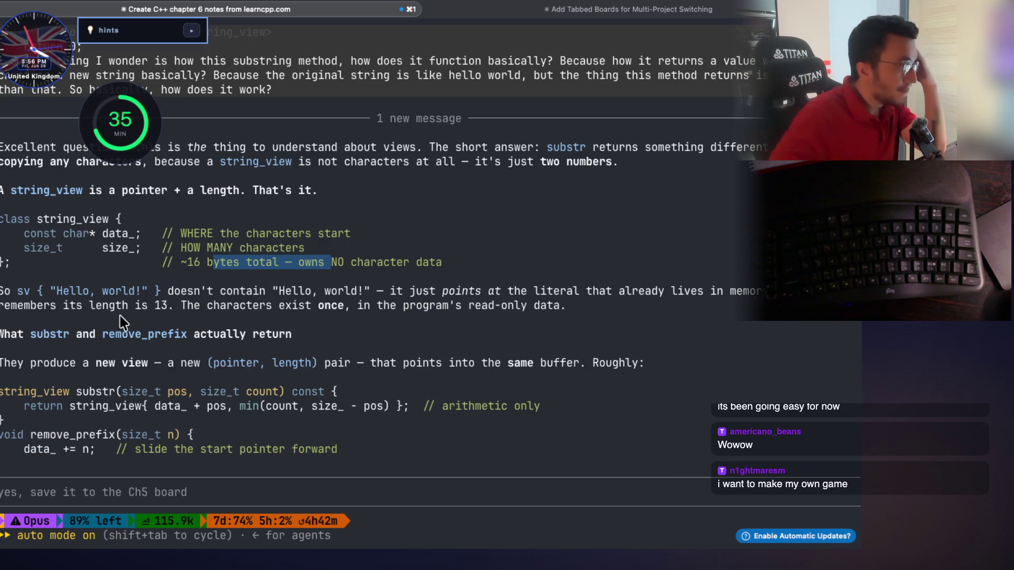
left_click_drag(18, 292, 279, 293)
left_click_drag(365, 292, 170, 293)
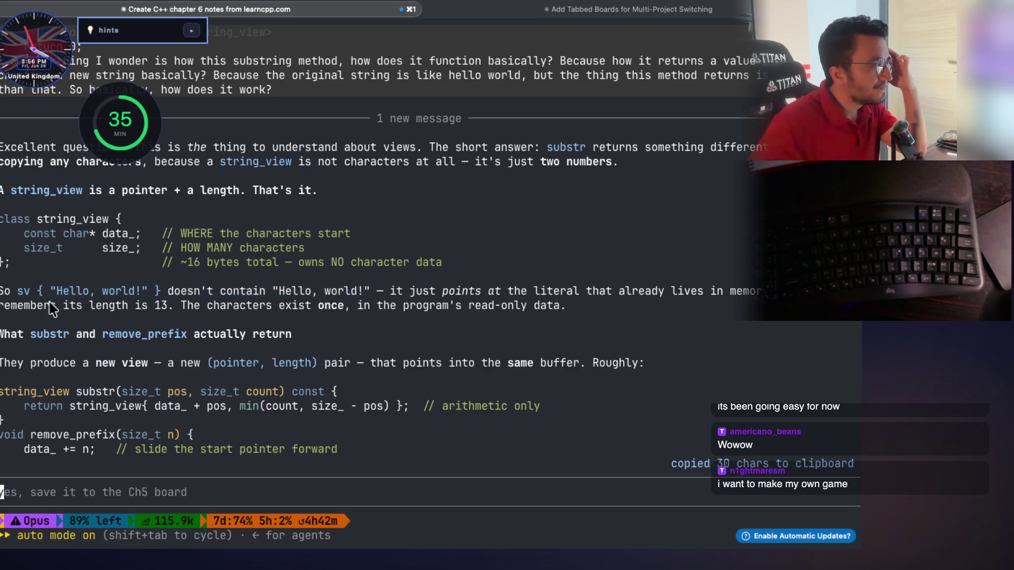
left_click_drag(30, 294, 22, 293)
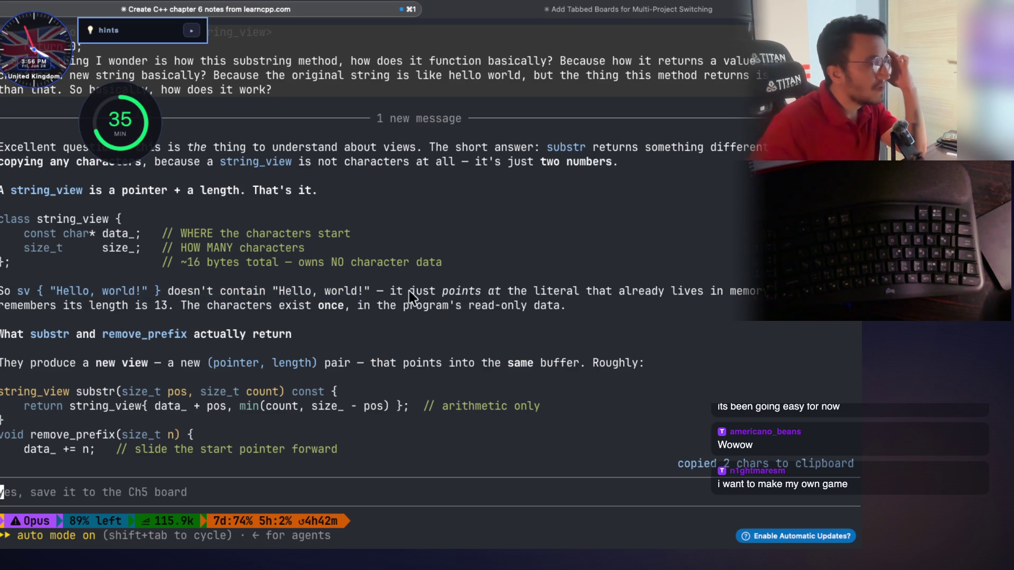
left_click_drag(420, 295, 557, 295)
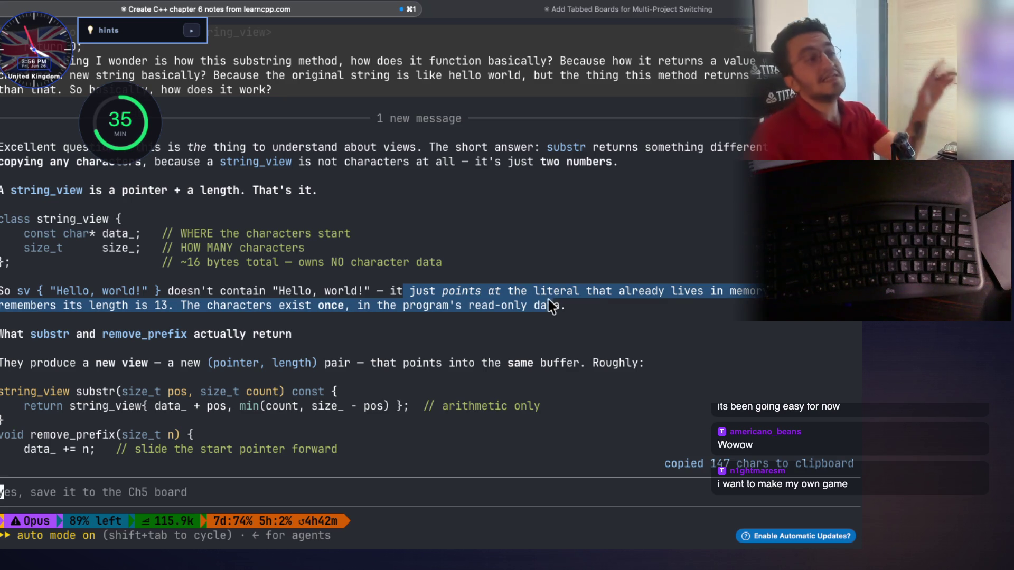
double_click(555, 292)
left_click_drag(677, 293, 758, 294)
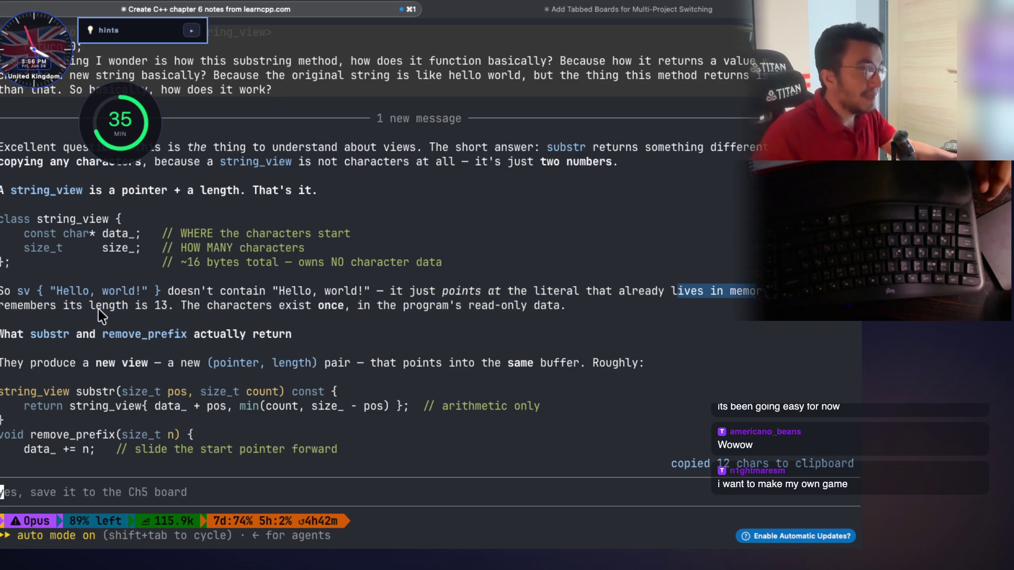
left_click_drag(69, 312, 559, 317)
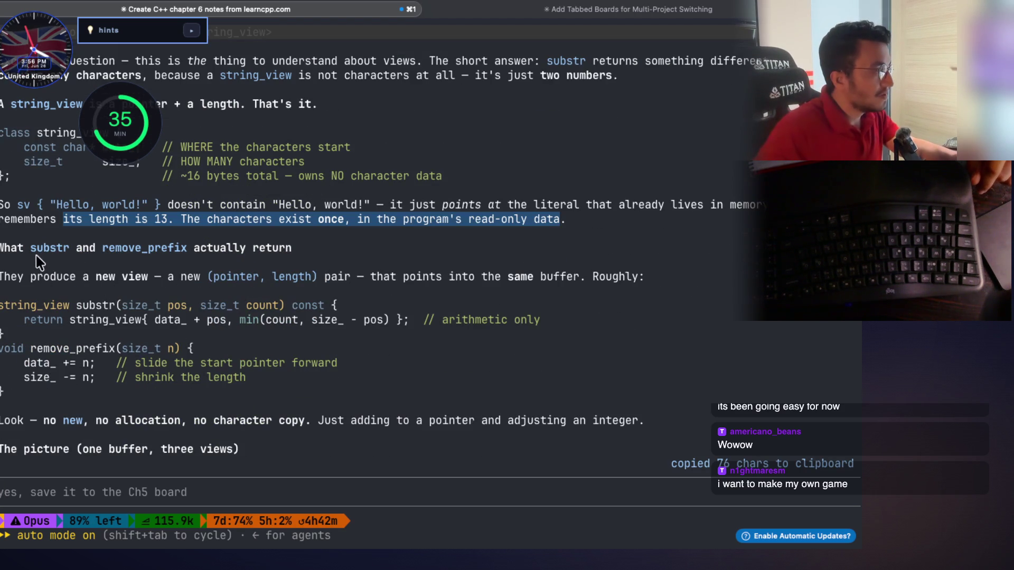
double_click(56, 251)
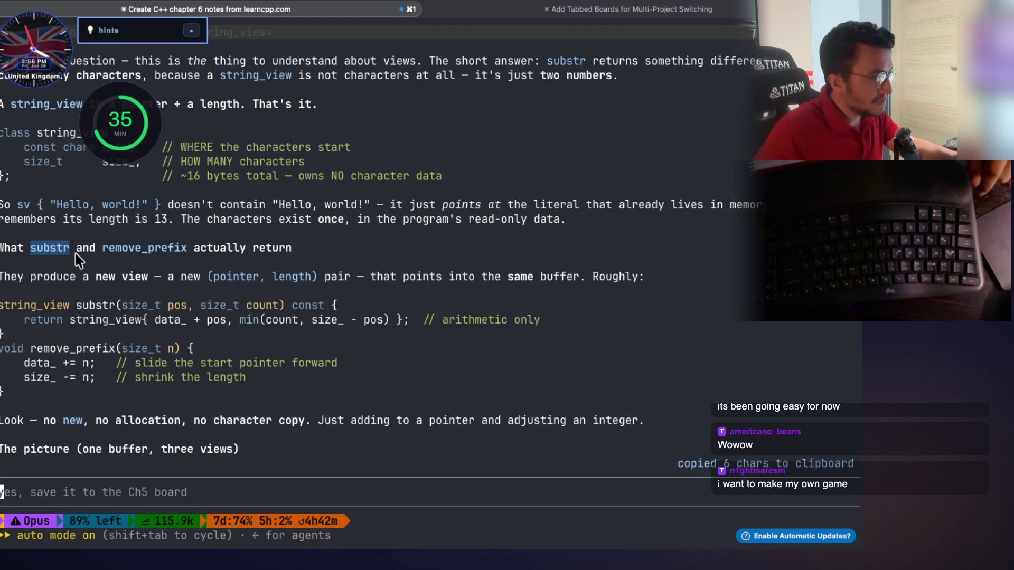
double_click(164, 249)
left_click_drag(31, 280, 138, 282)
left_click(141, 287)
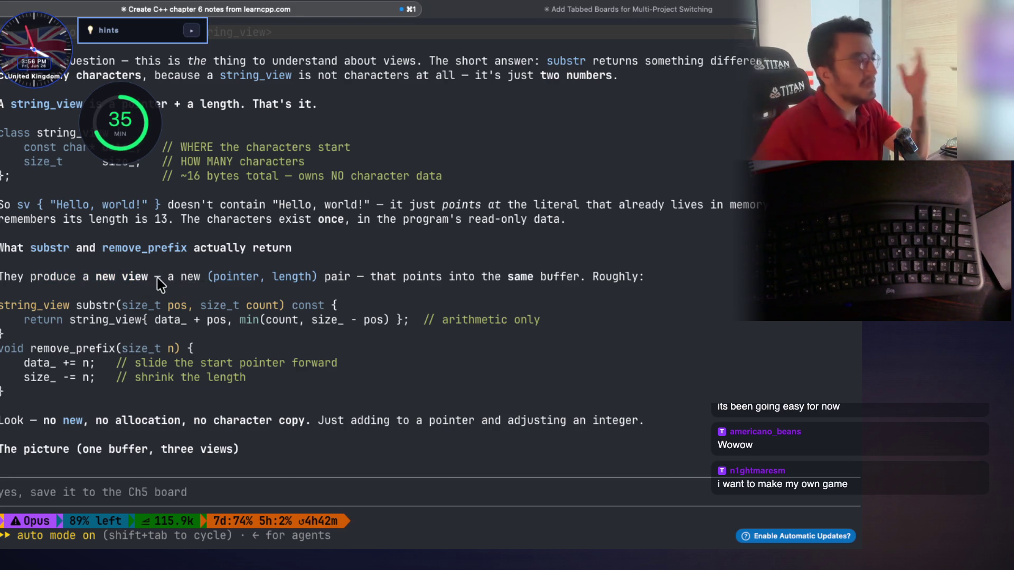
left_click_drag(158, 285, 69, 278)
left_click(138, 317)
mouse_move(210, 279)
left_mouse_down()
mouse_move(318, 287)
mouse_move(306, 287)
left_mouse_up()
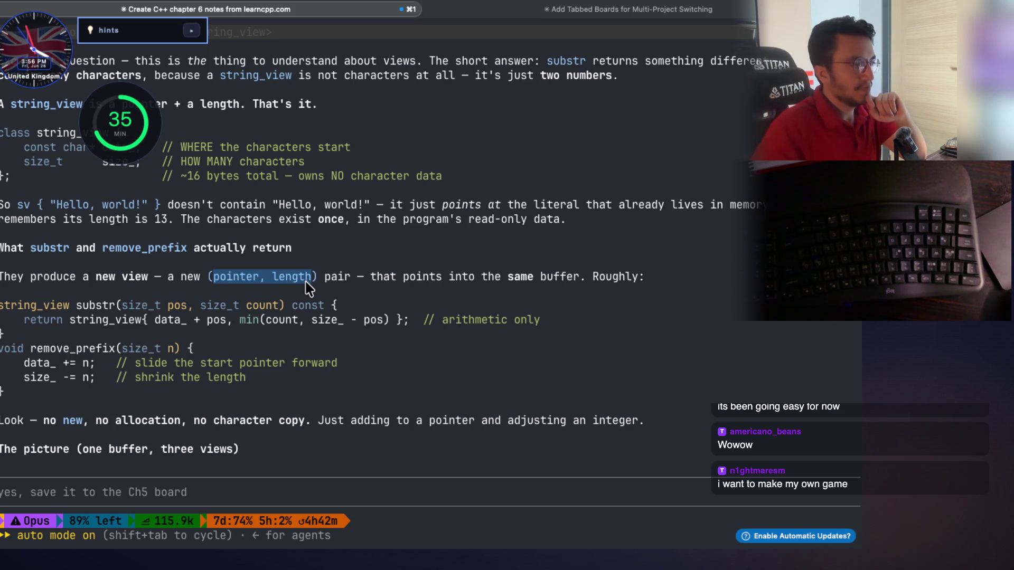
left_click_drag(309, 287, 526, 288)
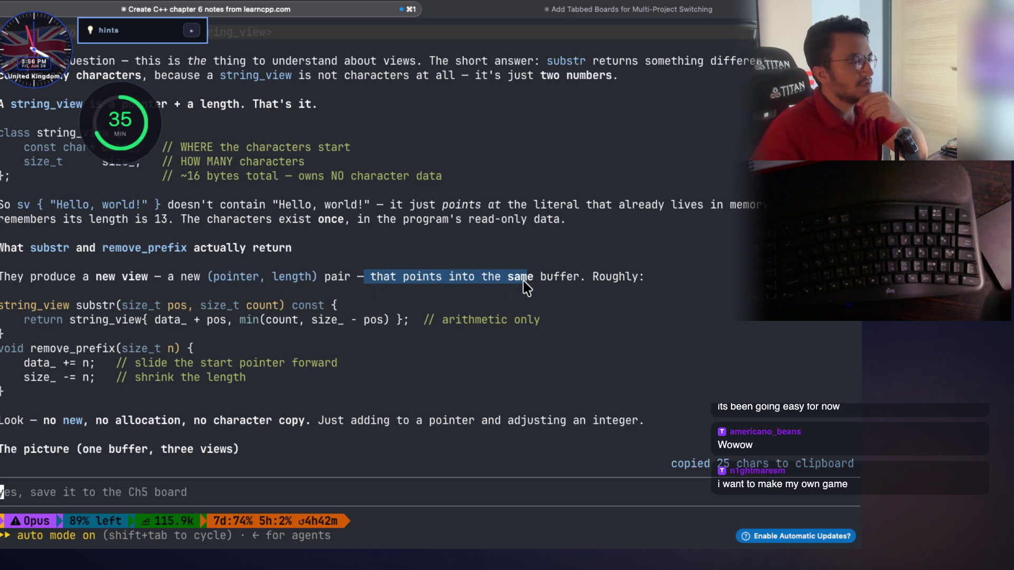
left_click_drag(637, 277, 600, 276)
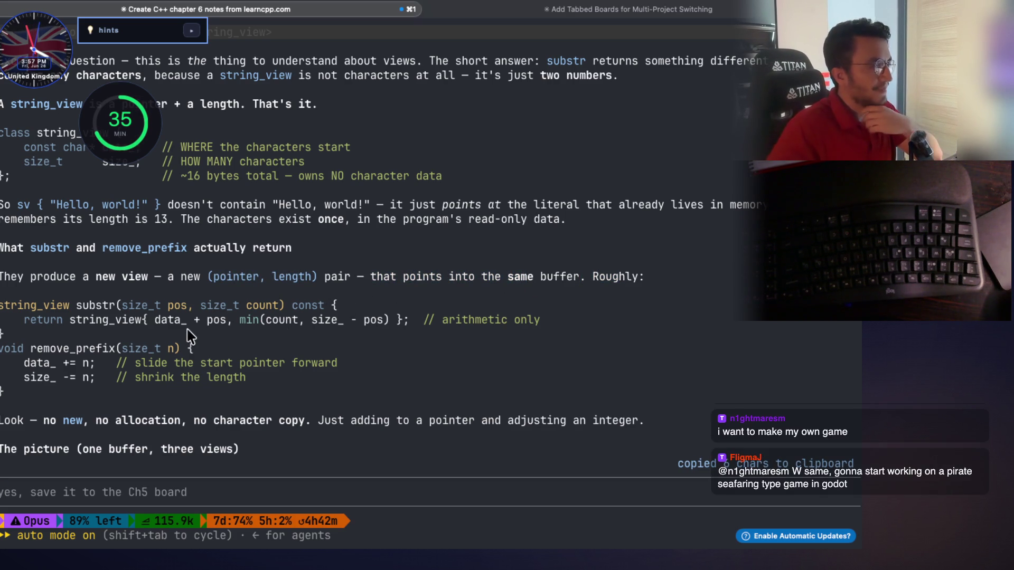
double_click(92, 305)
left_click(129, 325)
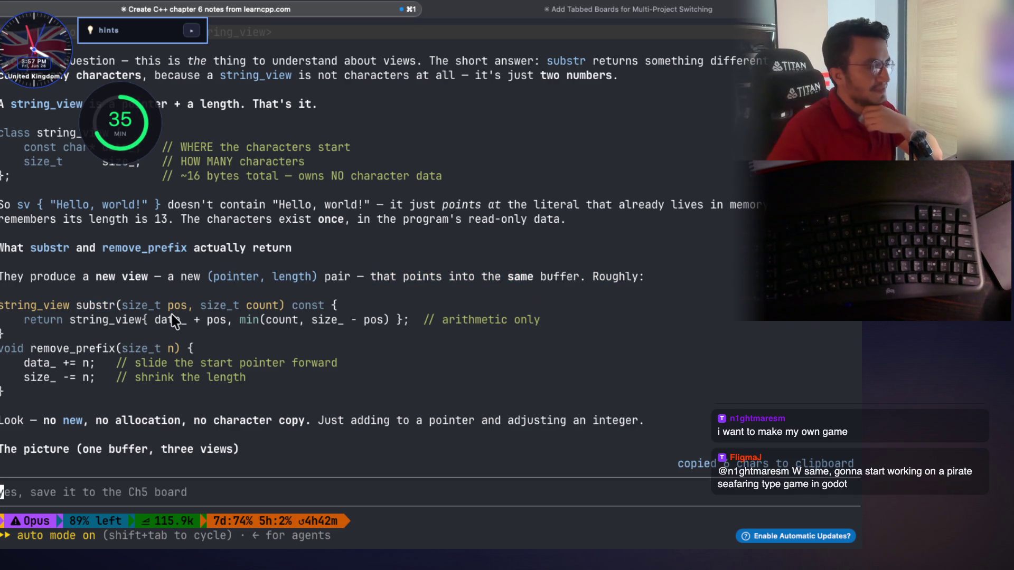
left_click_drag(194, 306, 167, 306)
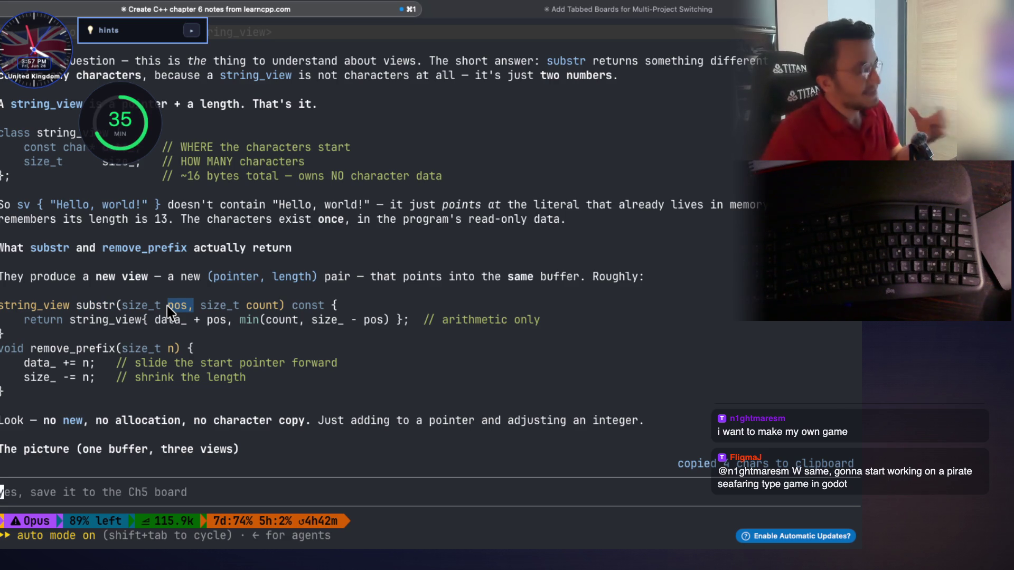
left_click(111, 312)
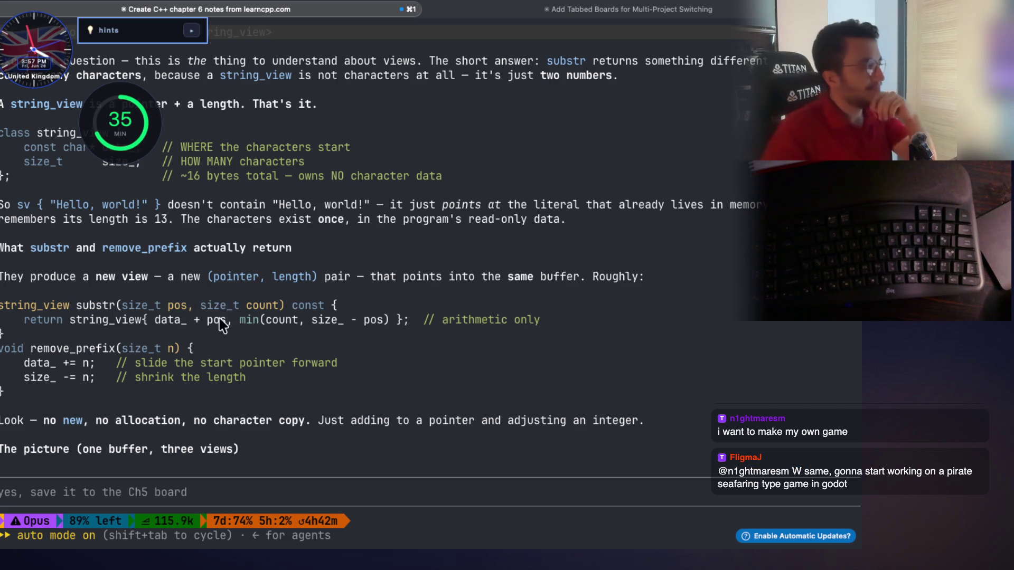
double_click(106, 323)
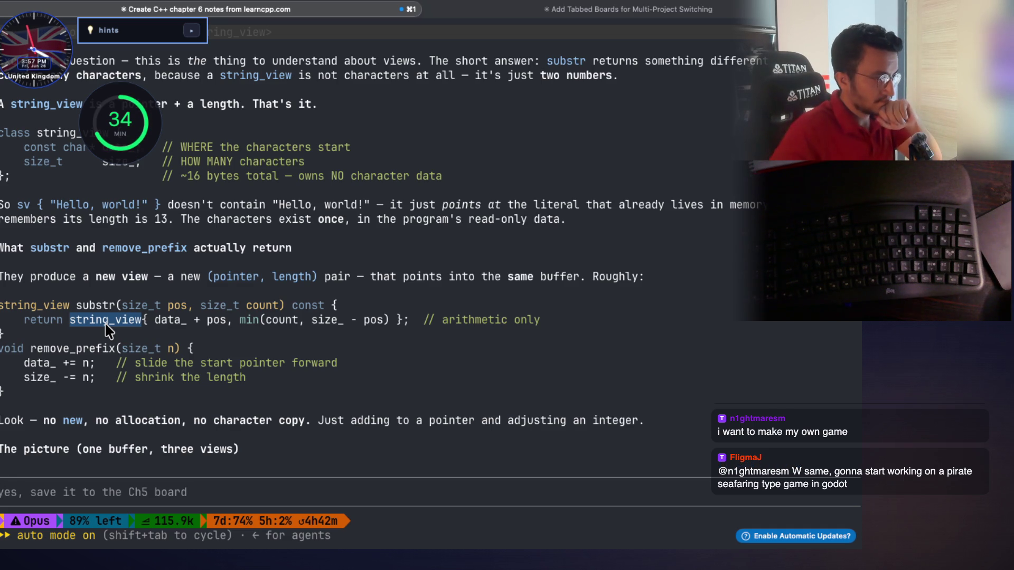
left_click(113, 376)
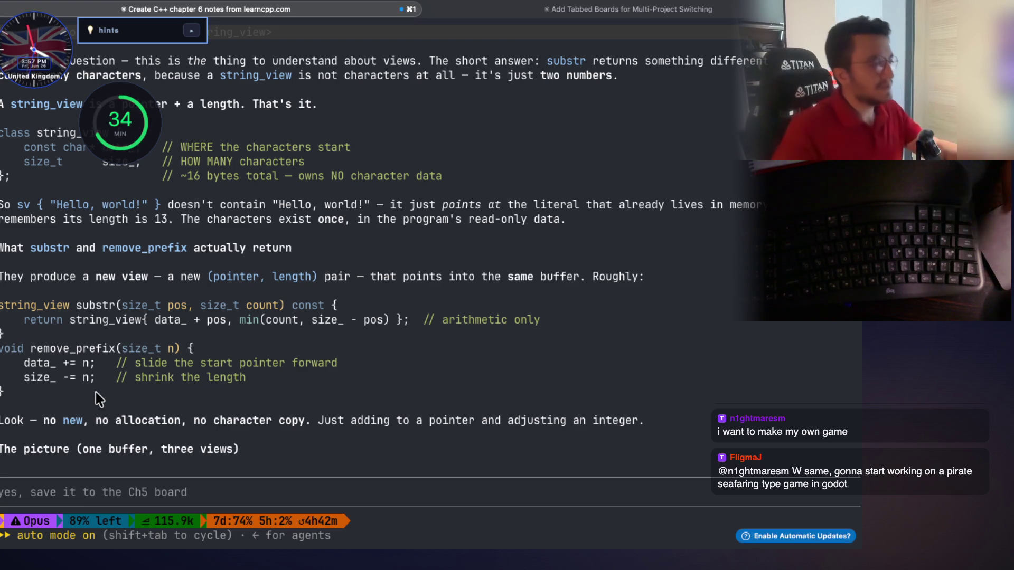
scroll(141, 365, "down", 5)
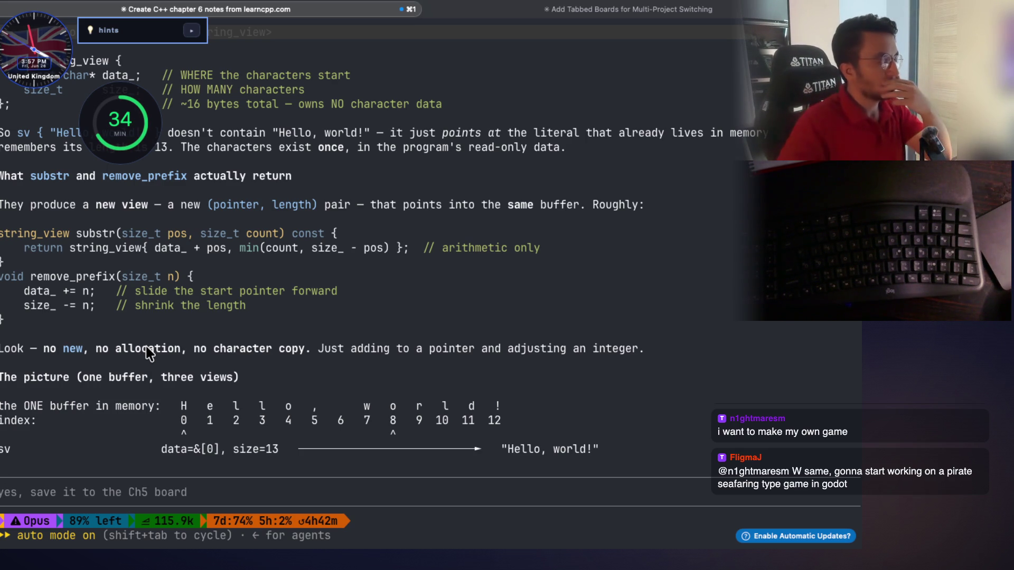
left_click_drag(36, 350, 266, 356)
scroll(283, 378, "down", 3)
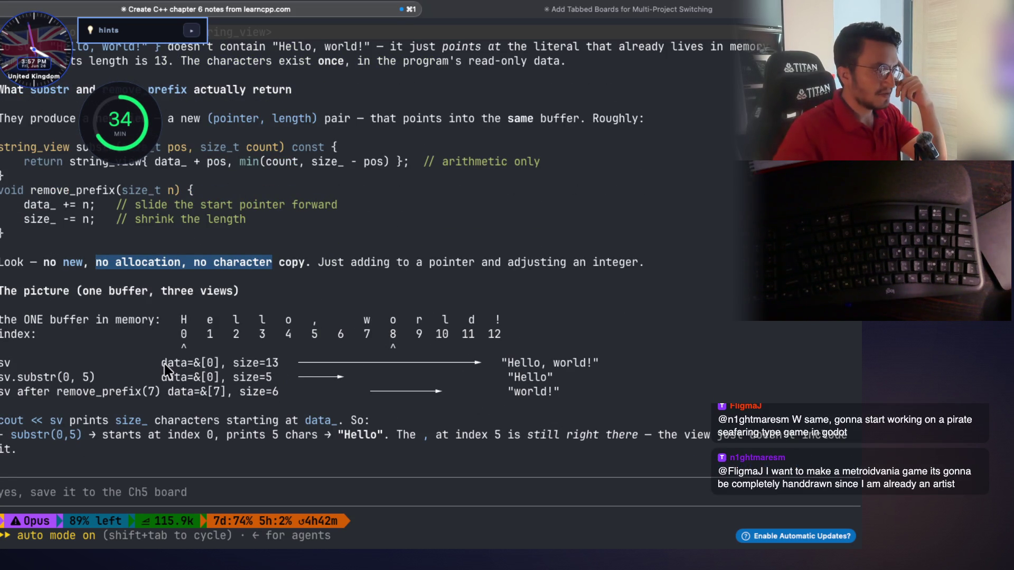
mouse_move(24, 293)
left_mouse_down()
mouse_move(239, 298)
mouse_move(241, 308)
left_mouse_up()
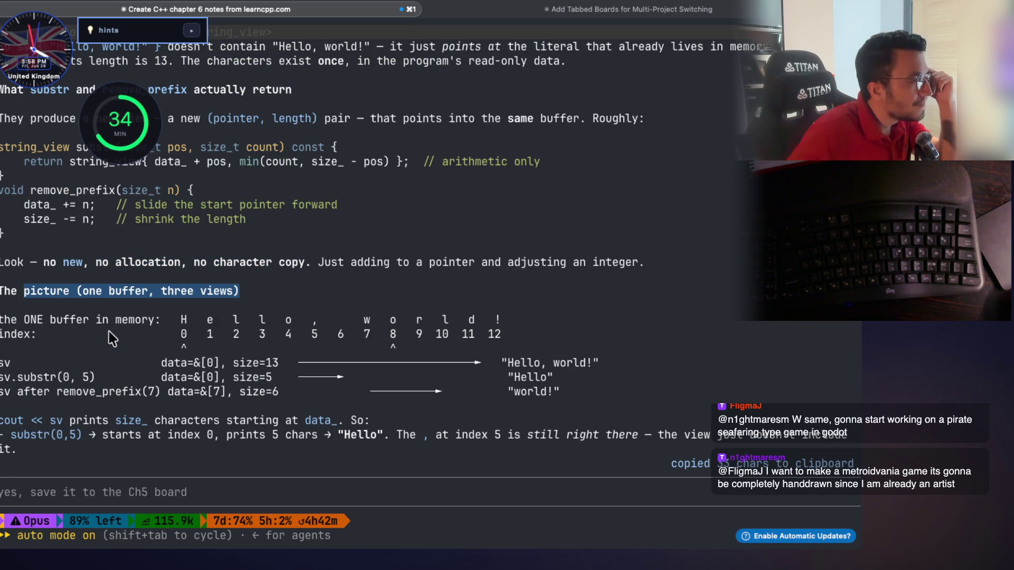
mouse_move(26, 325)
left_mouse_down()
mouse_move(118, 325)
mouse_move(50, 323)
left_mouse_up()
left_click_drag(186, 324, 496, 323)
left_click(331, 351)
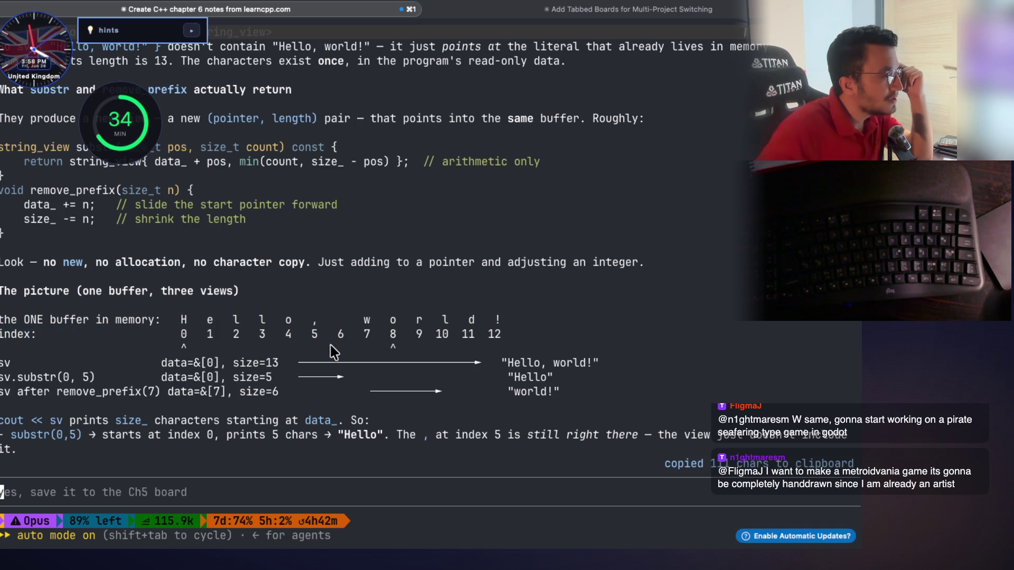
mouse_move(158, 369)
left_mouse_down()
mouse_move(240, 370)
mouse_move(194, 363)
left_mouse_up()
left_click(217, 369)
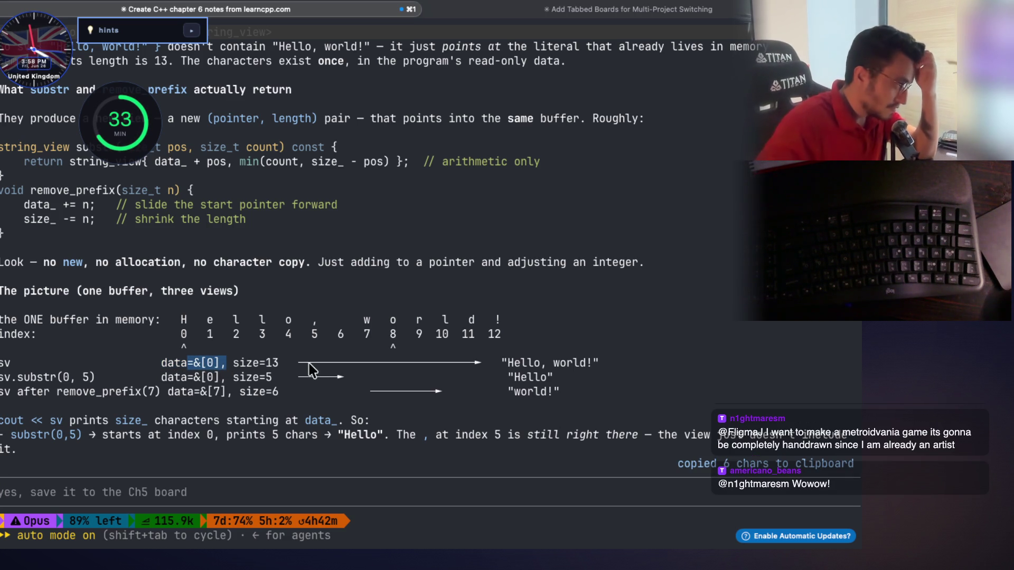
left_click_drag(609, 363, 467, 365)
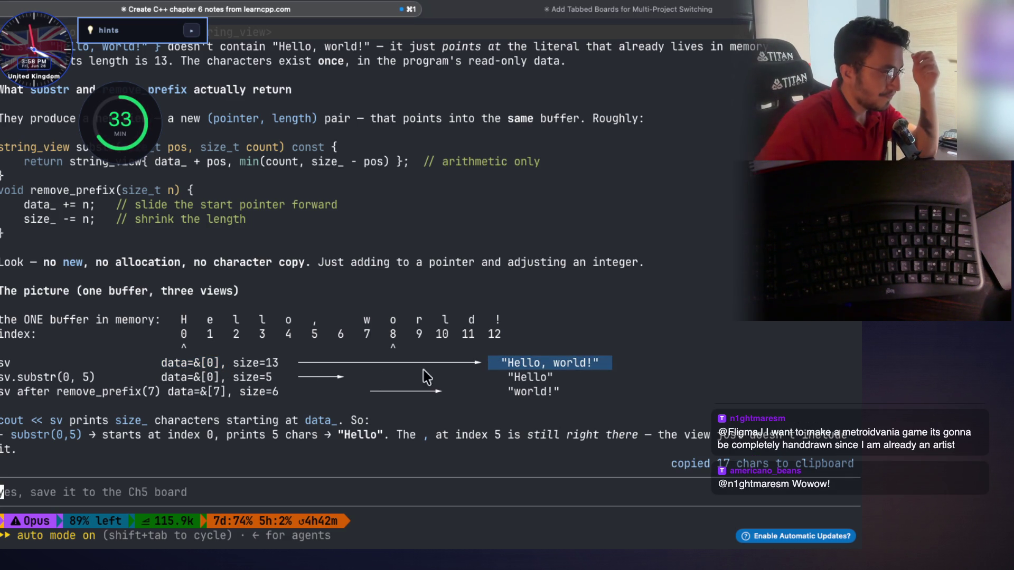
double_click(38, 377)
left_click_drag(553, 380, 508, 380)
left_click_drag(31, 393, 126, 393)
scroll(207, 406, "down", 4)
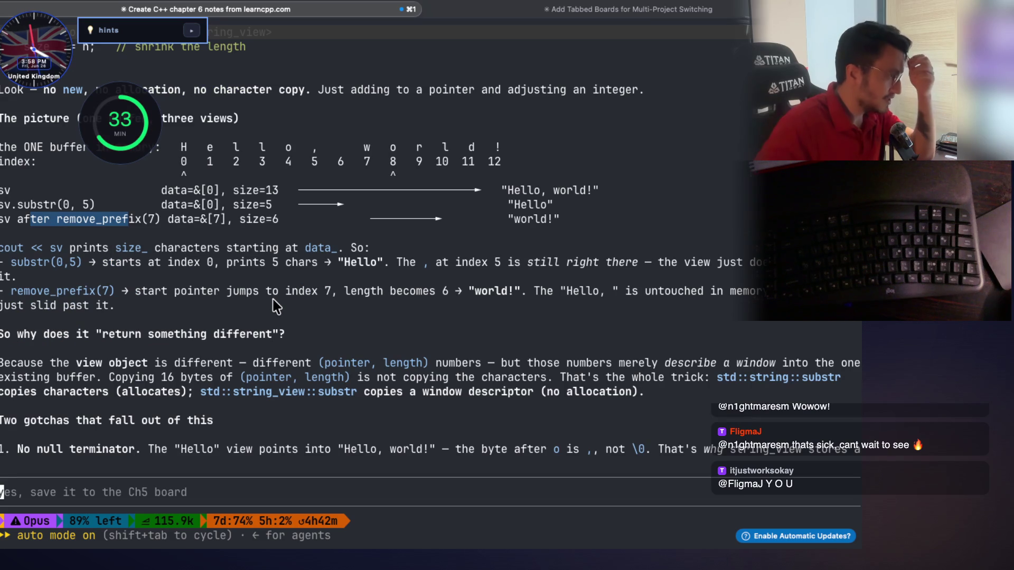
scroll(276, 305, "down", 2)
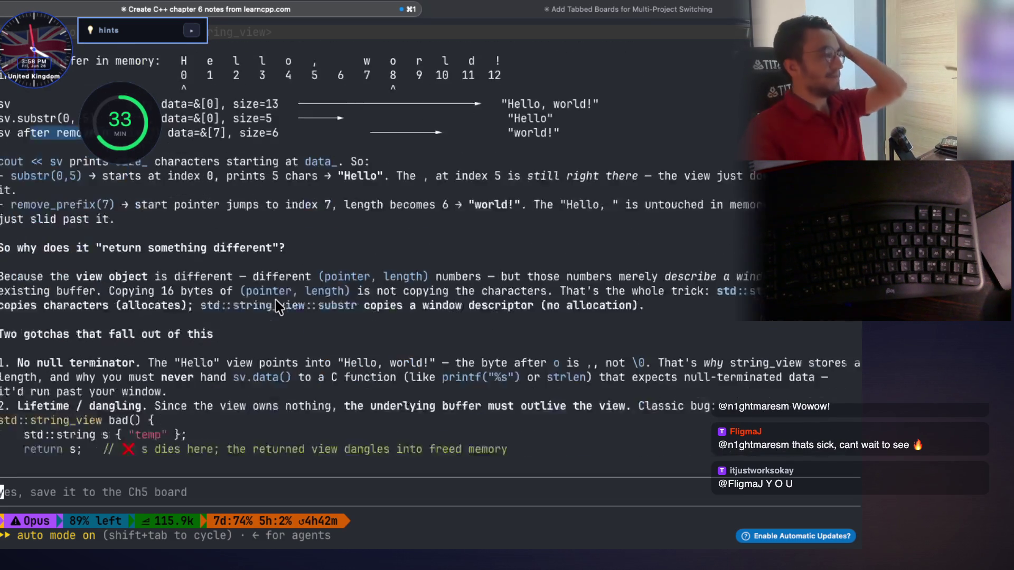
scroll(277, 305, "down", 2)
left_click_drag(18, 320, 599, 335)
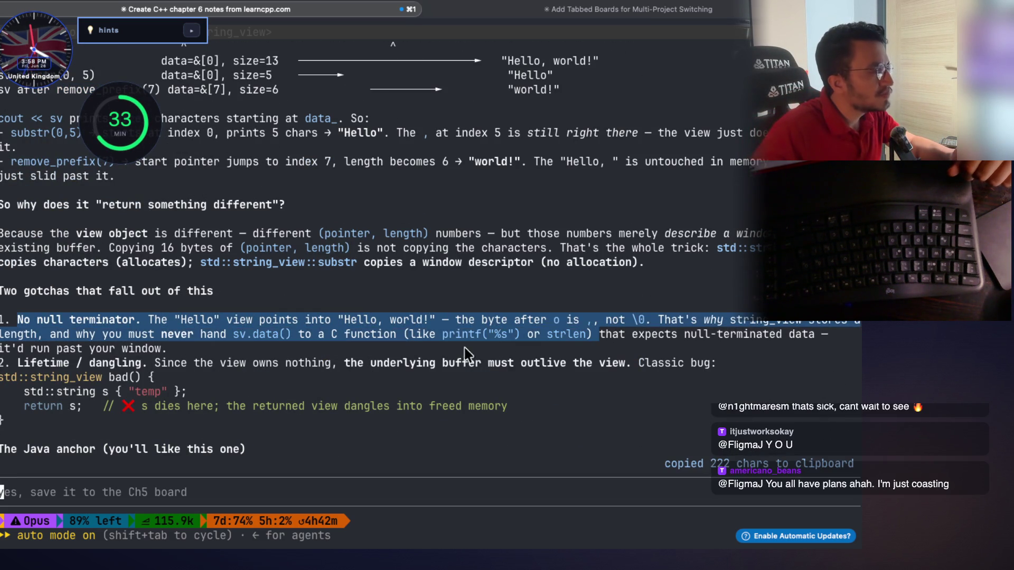
double_click(100, 364)
left_click_drag(181, 365, 706, 369)
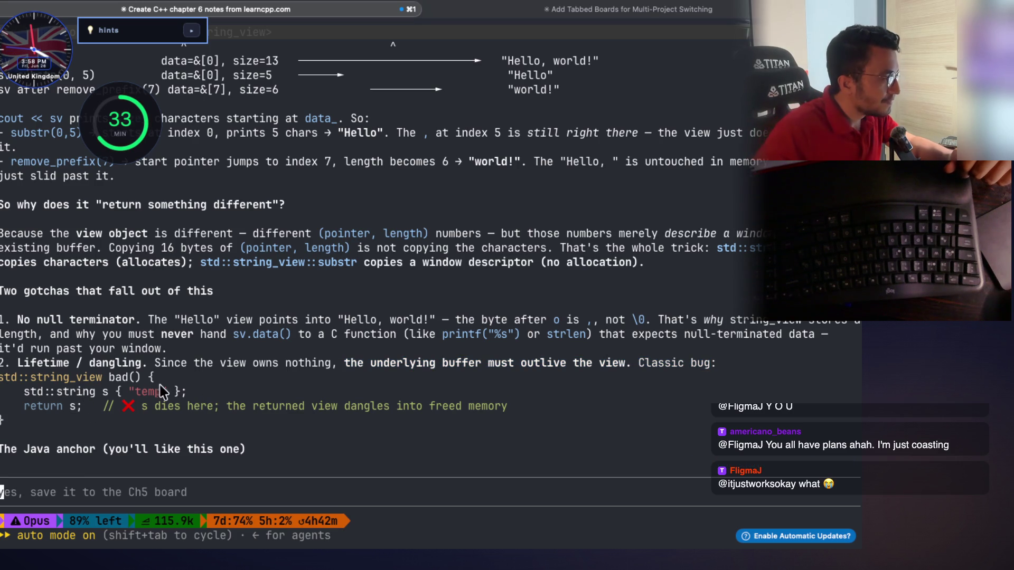
mouse_move(185, 393)
left_mouse_down()
mouse_move(18, 404)
mouse_move(71, 407)
left_mouse_up()
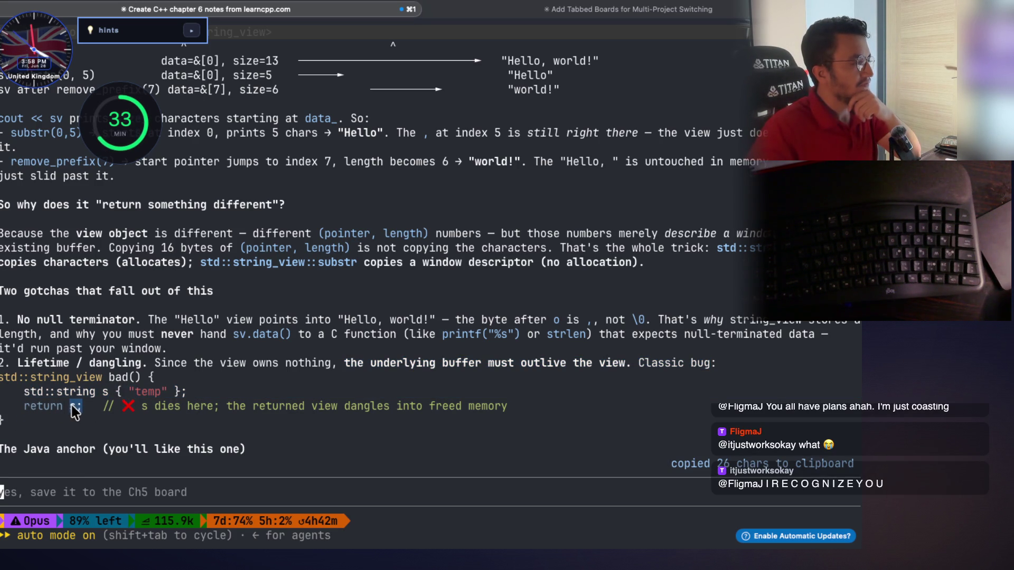
mouse_move(140, 407)
left_mouse_down()
mouse_move(491, 420)
mouse_move(340, 407)
left_mouse_up()
scroll(289, 404, "down", 2)
scroll(289, 404, "down", 3)
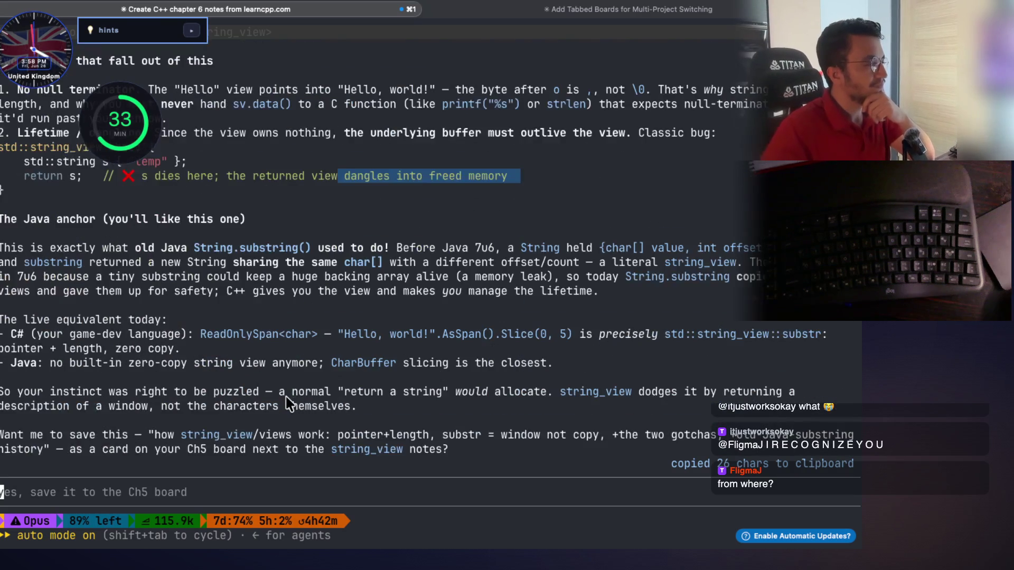
Copy the three sv diagram rows and paste them into the prompt
scroll(289, 404, "up", 5)
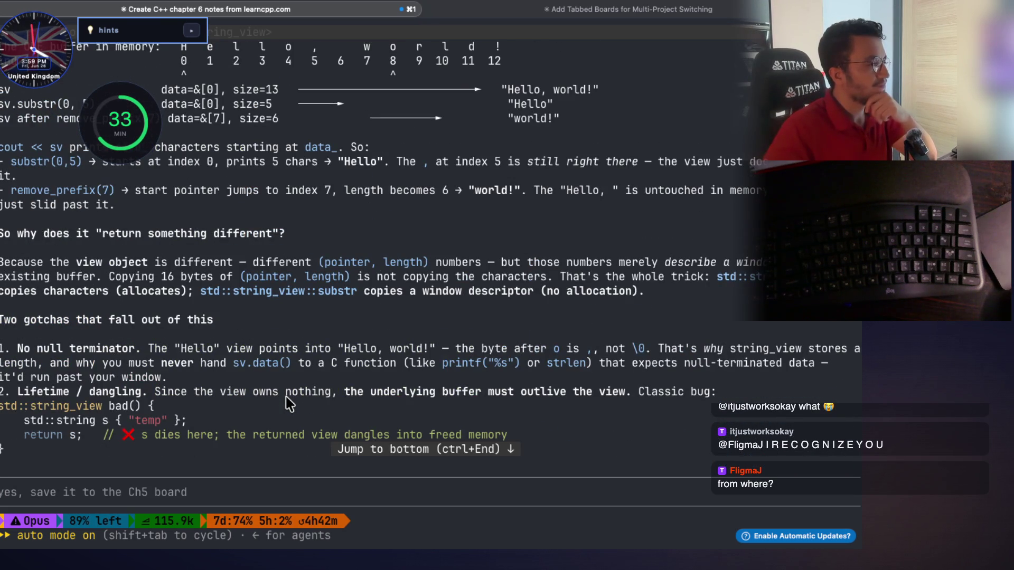
scroll(289, 404, "down", 7)
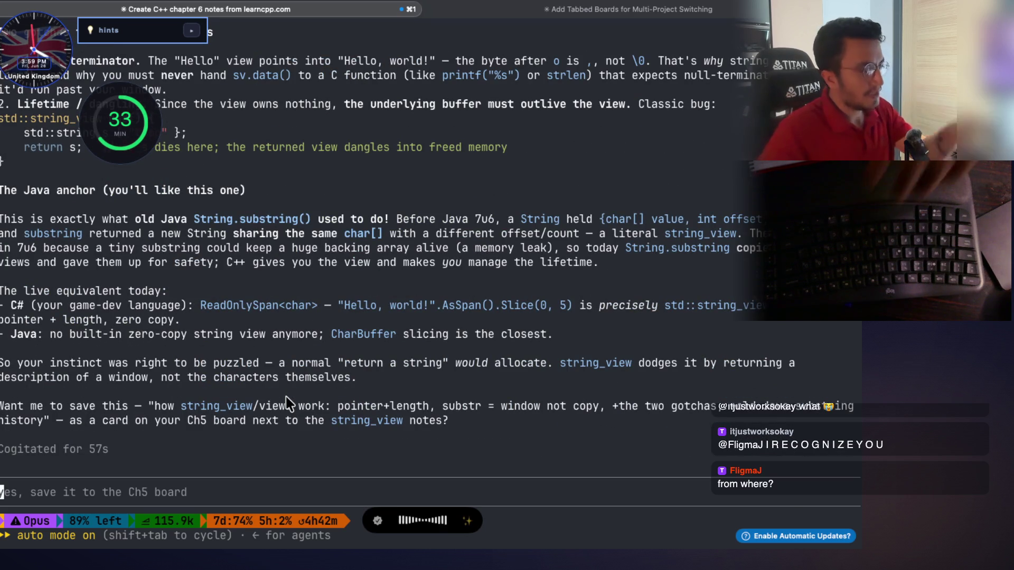
scroll(277, 375, "up", 4)
scroll(277, 376, "up", 1)
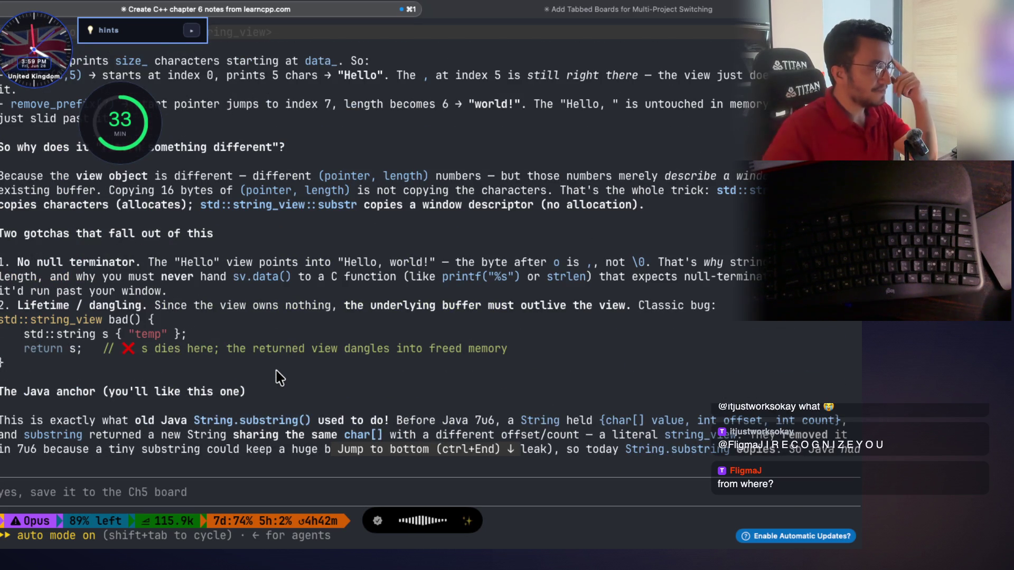
scroll(280, 377, "up", 6)
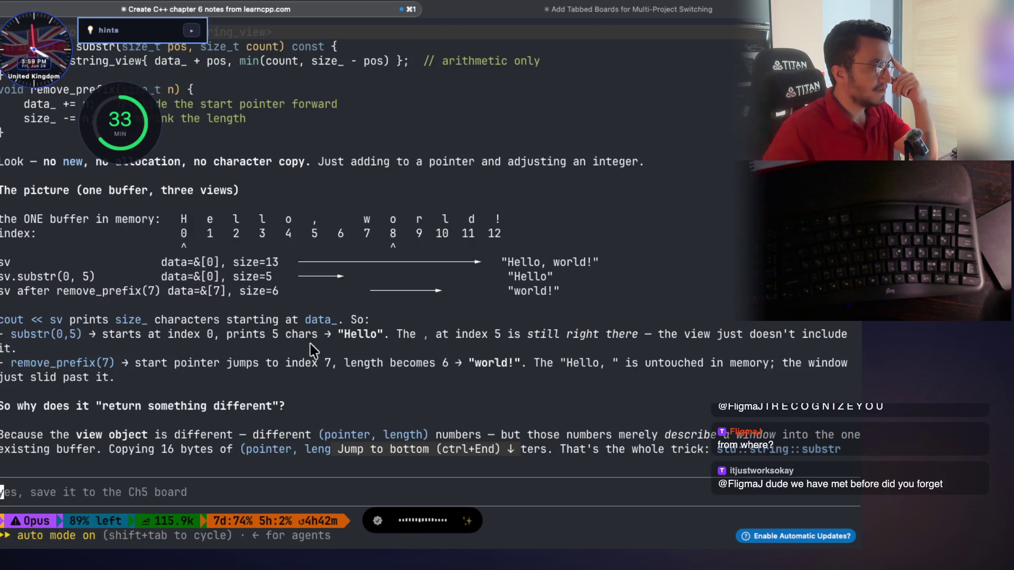
mouse_move(554, 298)
left_mouse_down()
mouse_move(64, 278)
mouse_move(8, 261)
left_mouse_up()
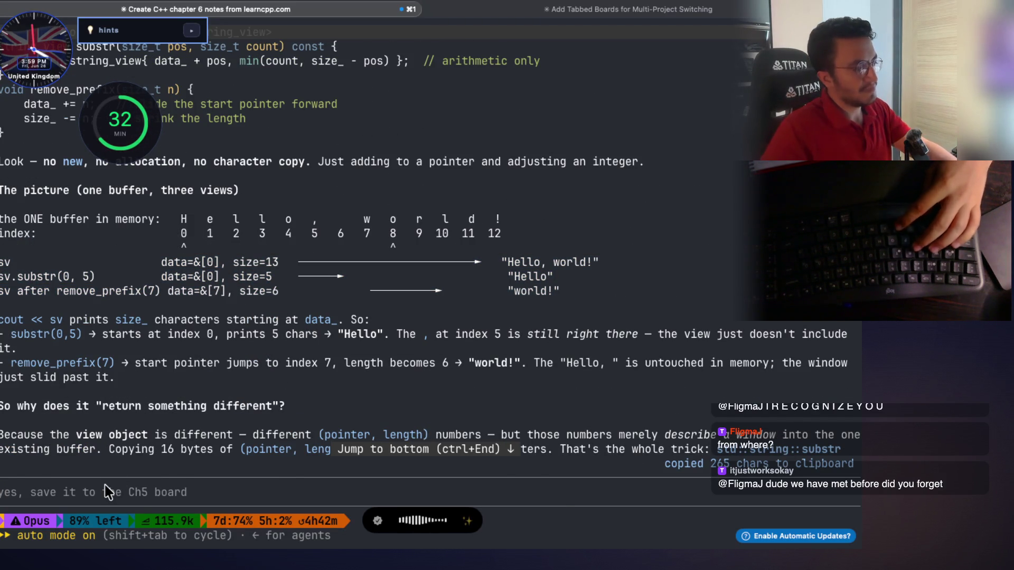
key("super+v")
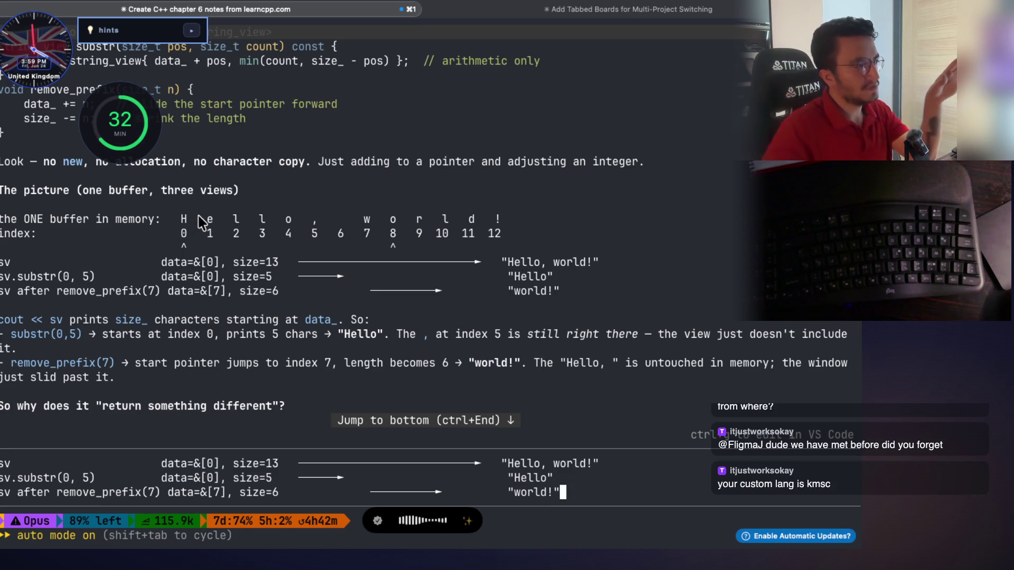
Copy 'Hello' from the substr row and 'world' from the remove_prefix row
left_click_drag(161, 191, 232, 191)
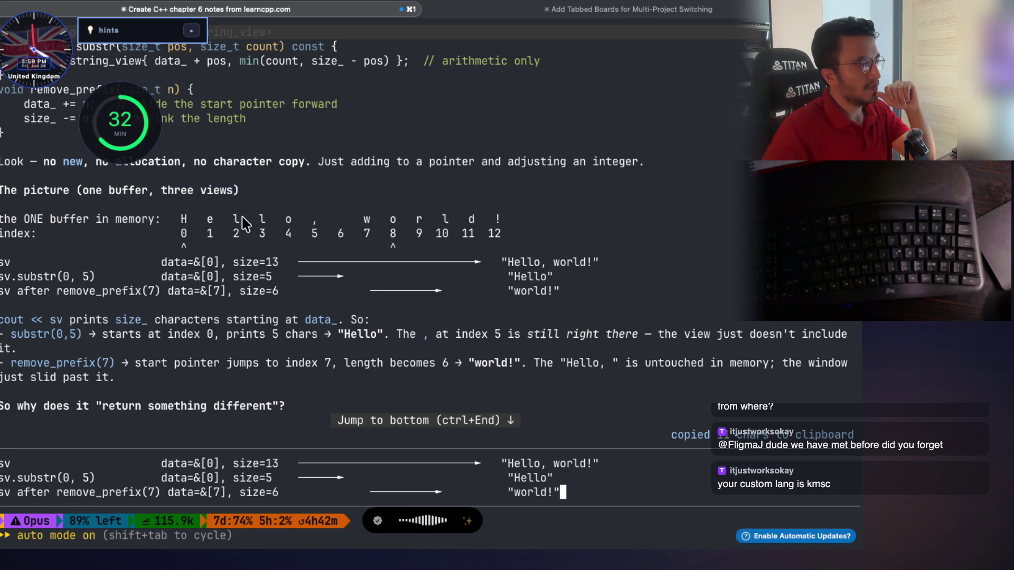
left_click_drag(207, 262, 188, 263)
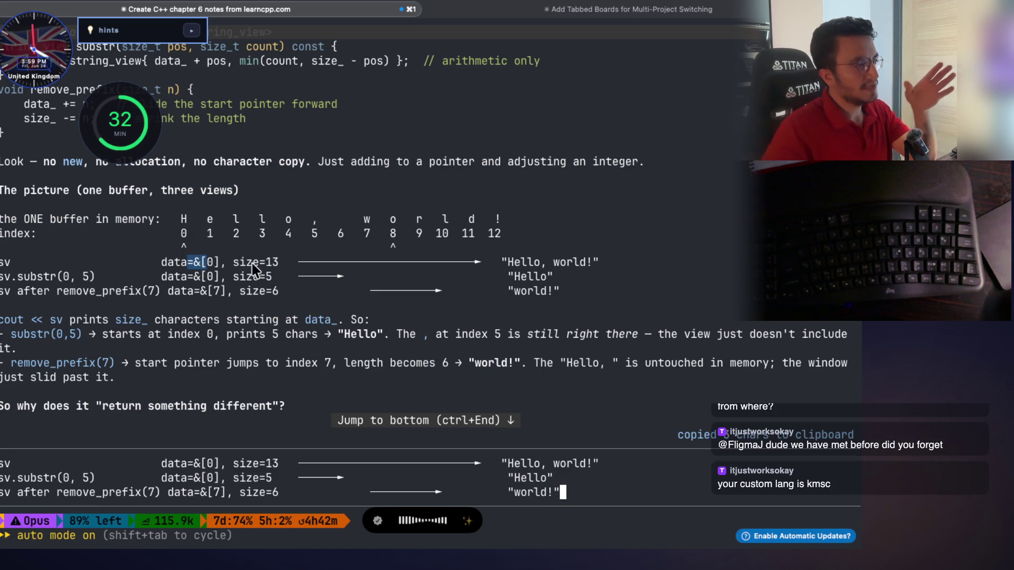
left_click_drag(559, 277, 539, 276)
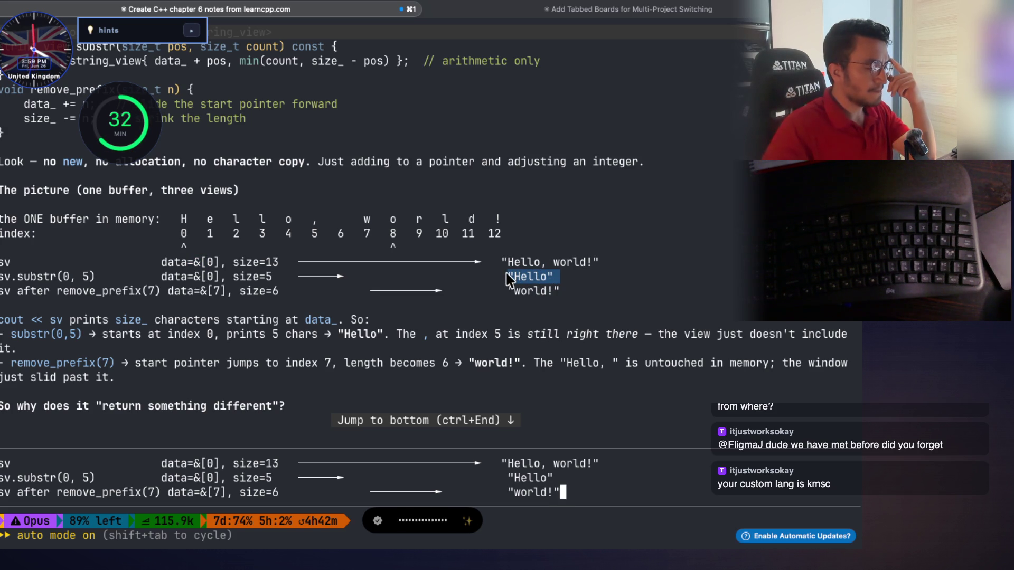
left_click_drag(508, 279, 509, 279)
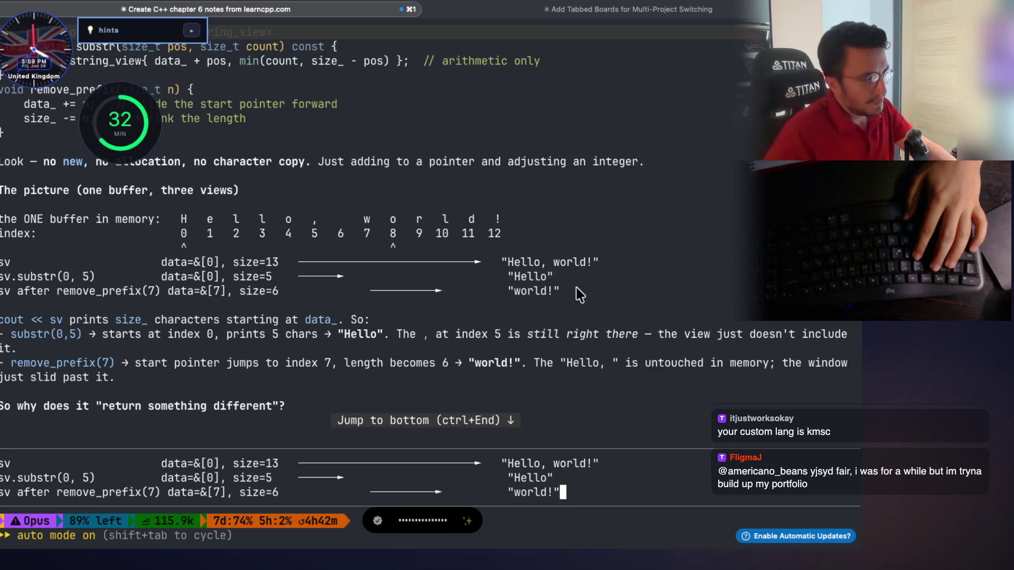
double_click(541, 276)
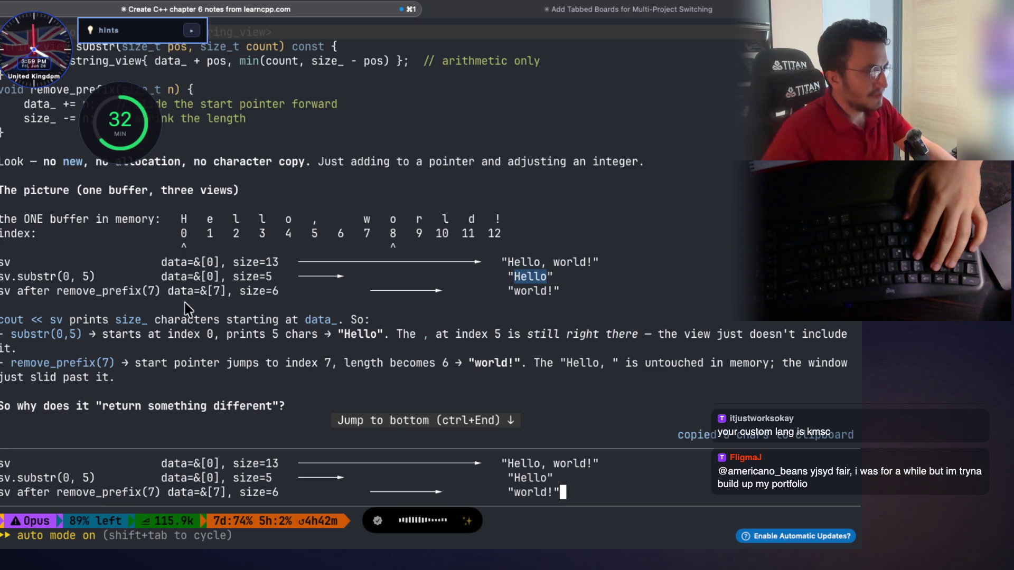
double_click(520, 294)
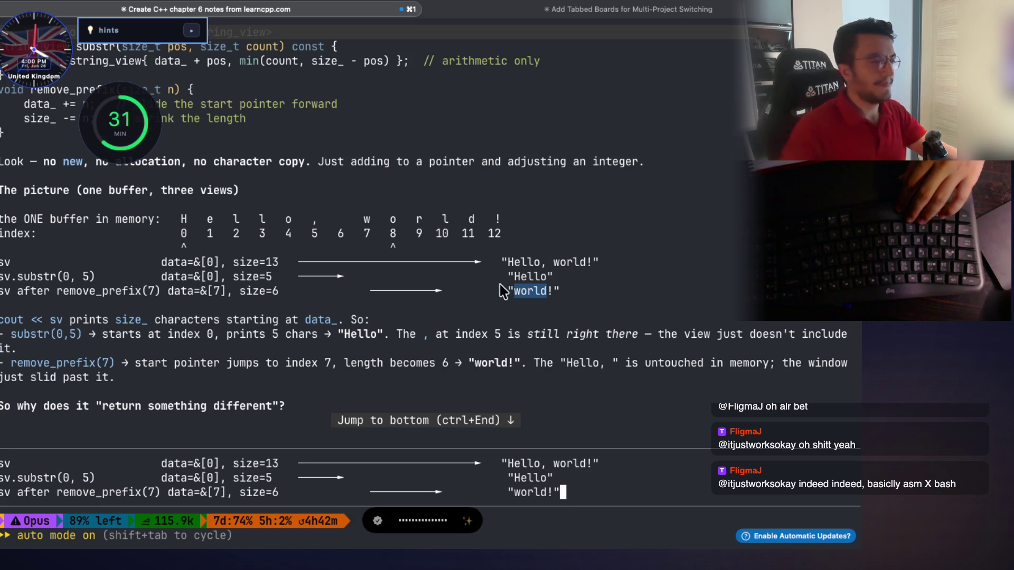
Finish dictating the question and move the viewer hints bar down over the buffer table
left_click(611, 498)
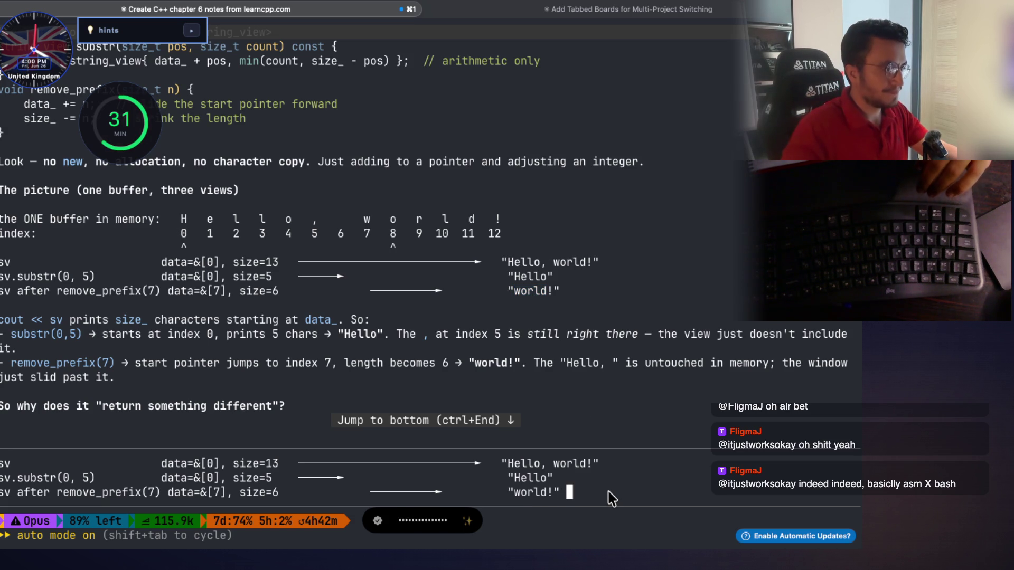
key("alt+space")
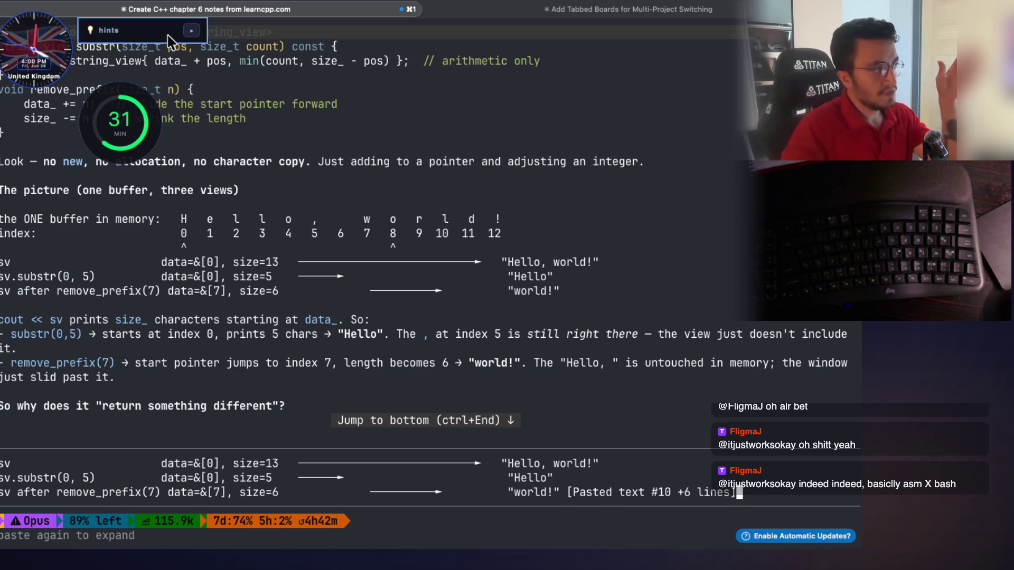
left_click(192, 31)
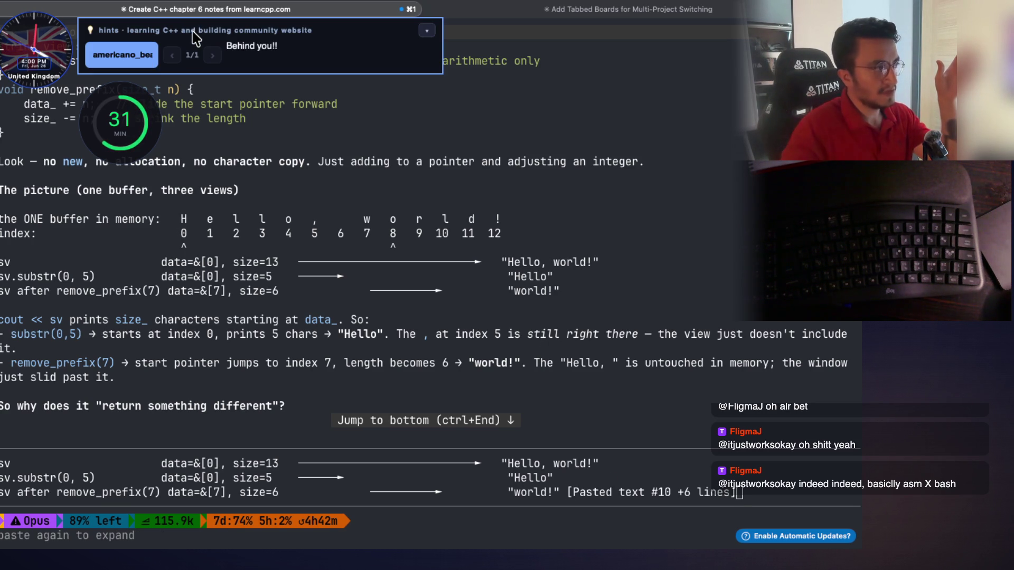
left_click(427, 31)
mouse_move(160, 37)
left_mouse_down()
mouse_move(169, 219)
mouse_move(274, 116)
left_mouse_up()
scroll(446, 358, "down", 8)
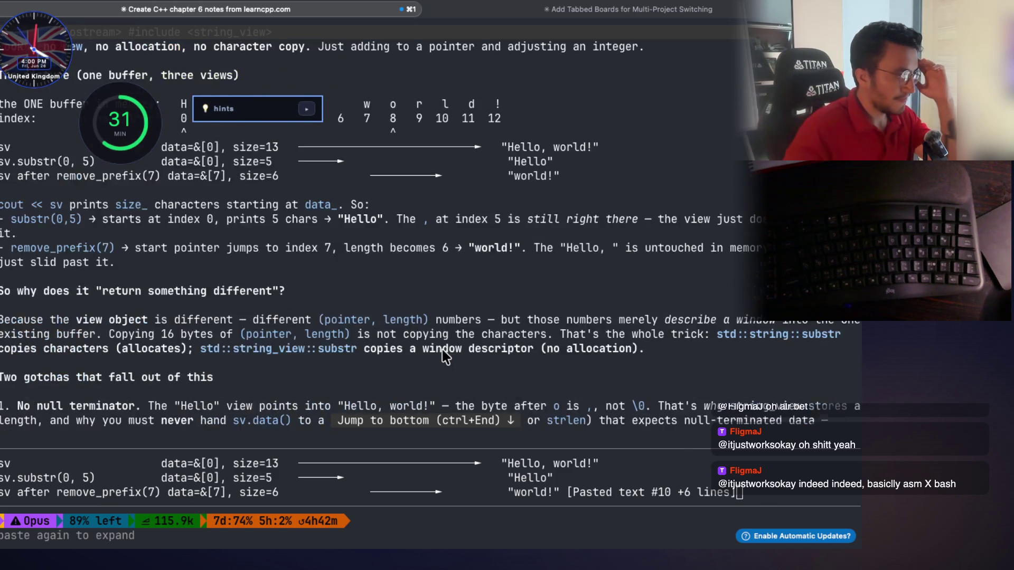
scroll(296, 348, "down", 3)
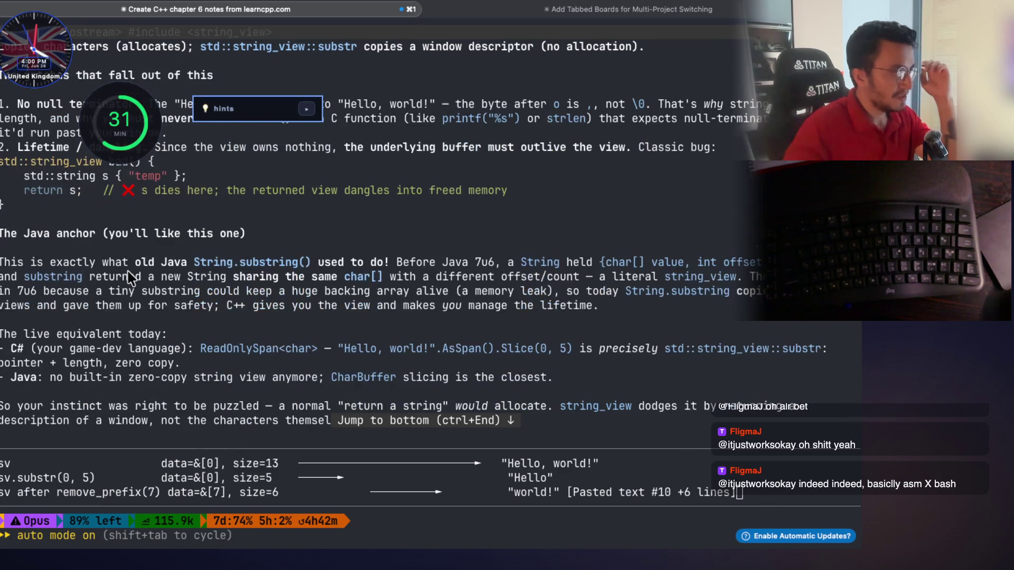
left_click_drag(107, 234, 203, 248)
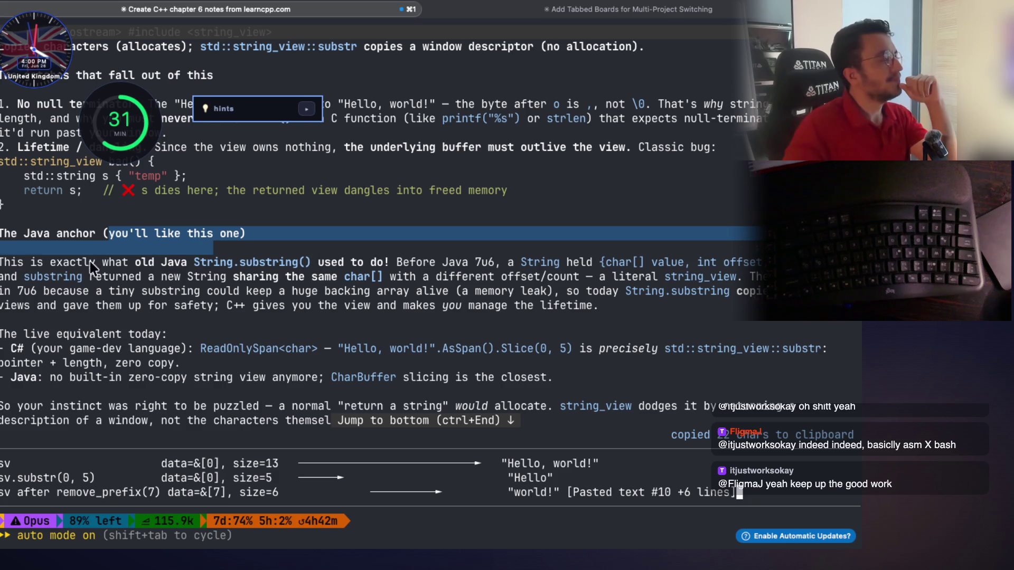
left_click_drag(25, 262, 291, 276)
left_click(391, 272)
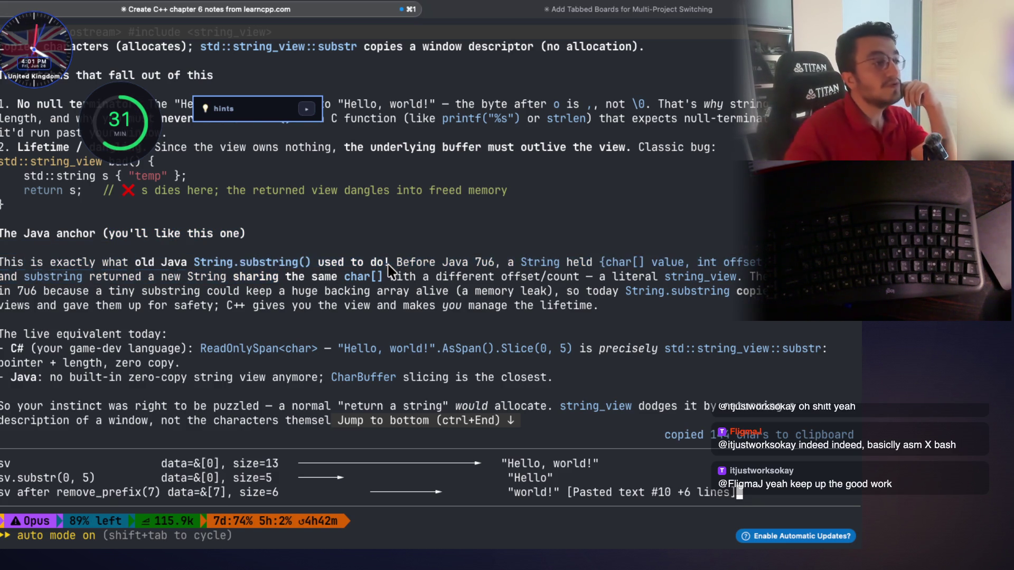
left_click_drag(496, 264, 397, 266)
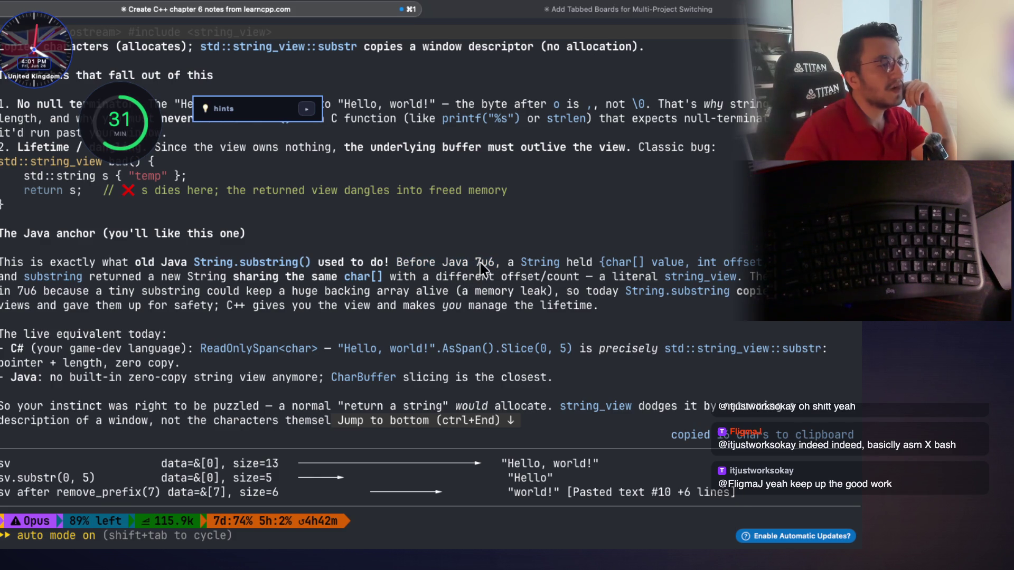
triple_click(484, 263)
double_click(486, 264)
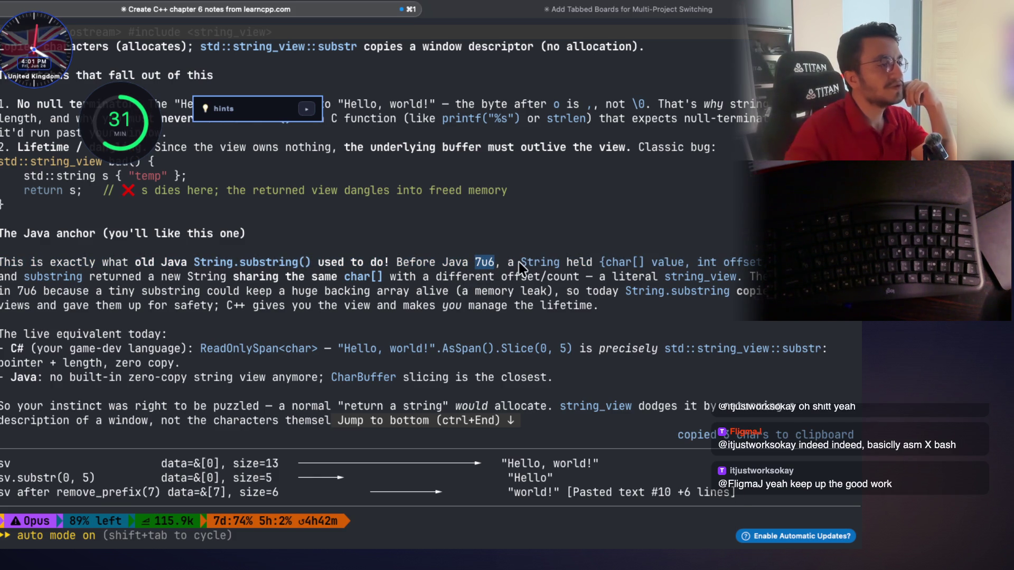
left_click_drag(508, 267, 594, 266)
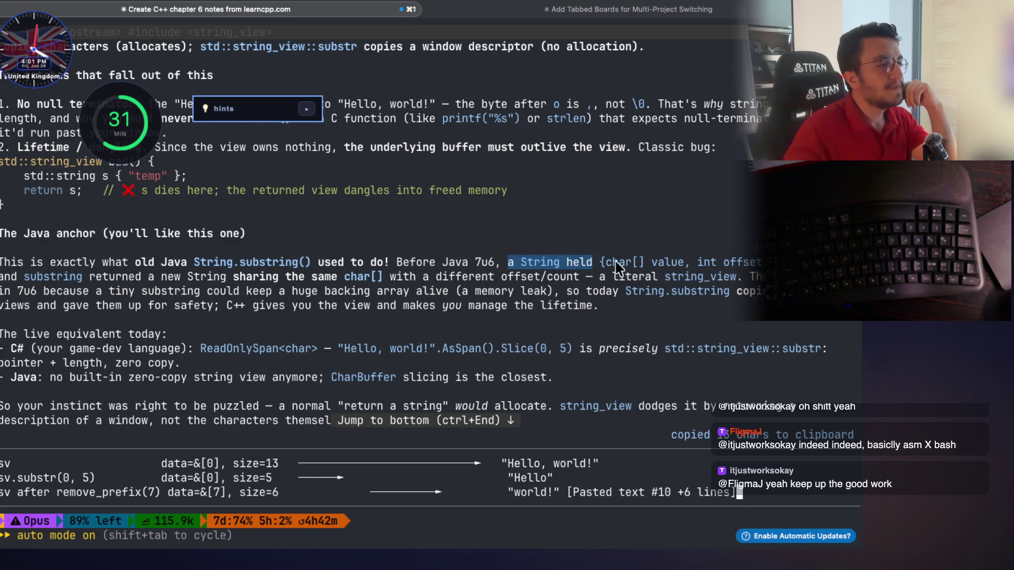
left_click_drag(684, 264, 613, 263)
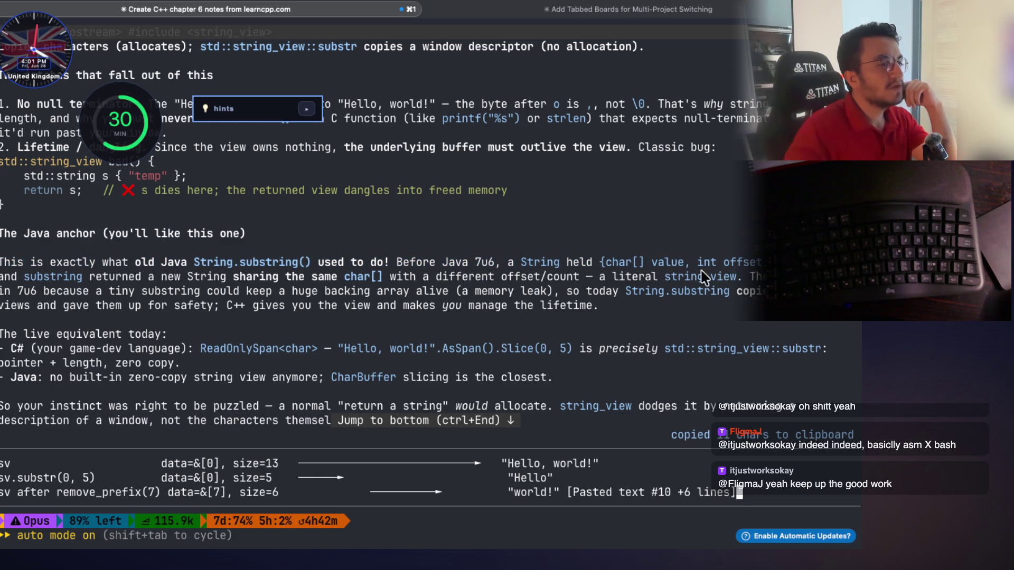
mouse_move(26, 278)
left_mouse_down()
mouse_move(232, 289)
mouse_move(575, 279)
left_mouse_up()
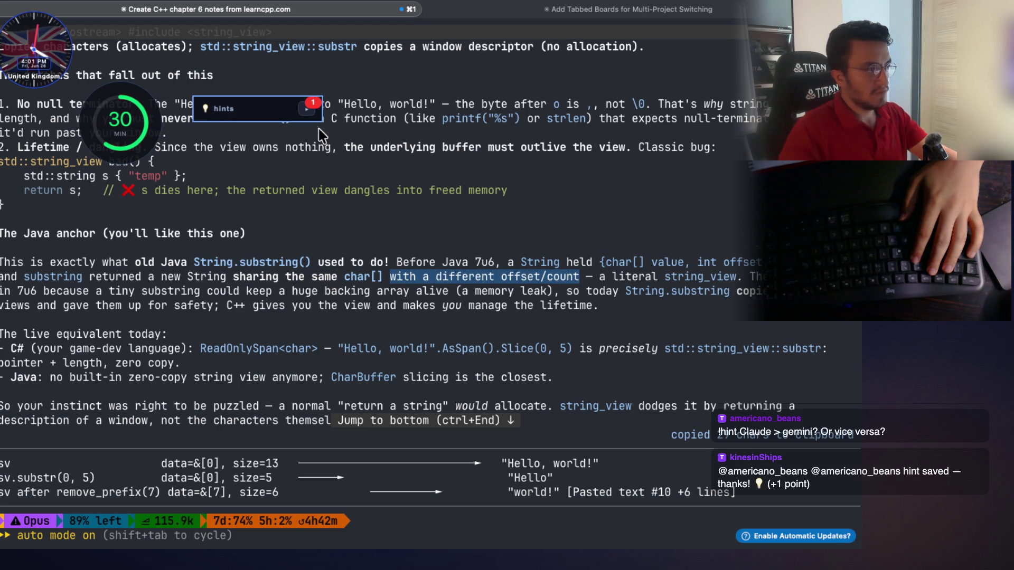
left_click(307, 109)
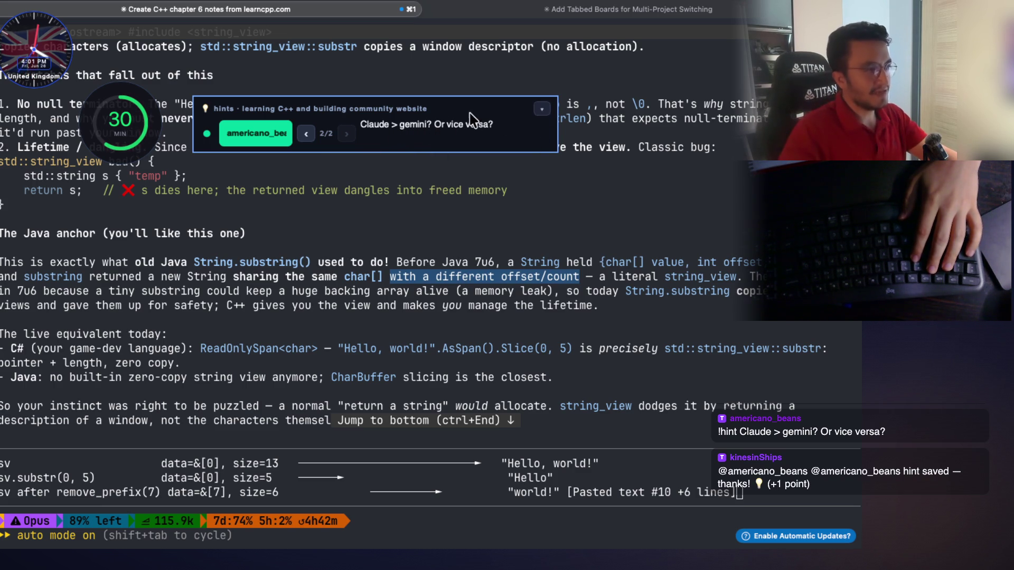
left_click(541, 110)
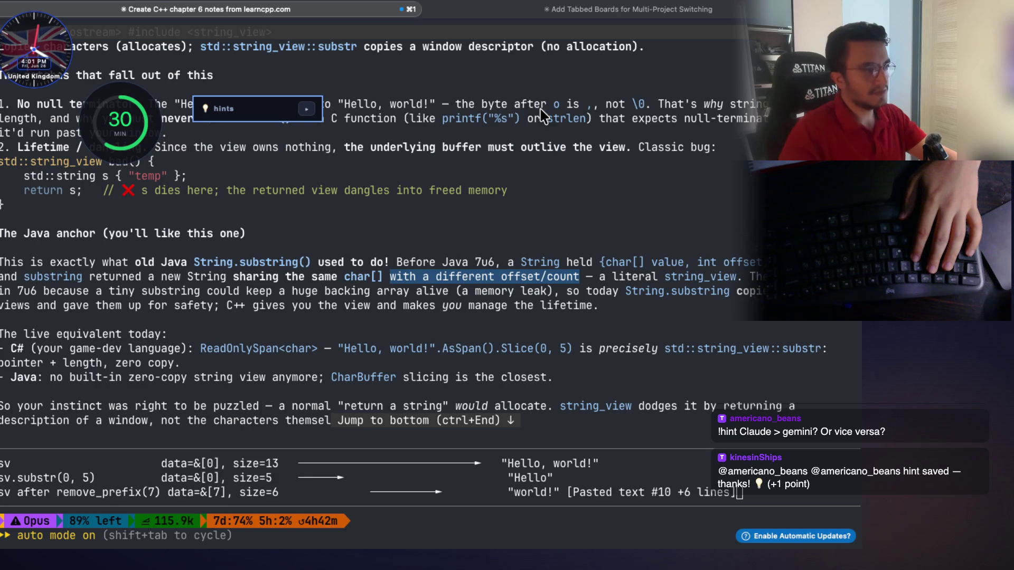
left_click_drag(584, 278, 394, 282)
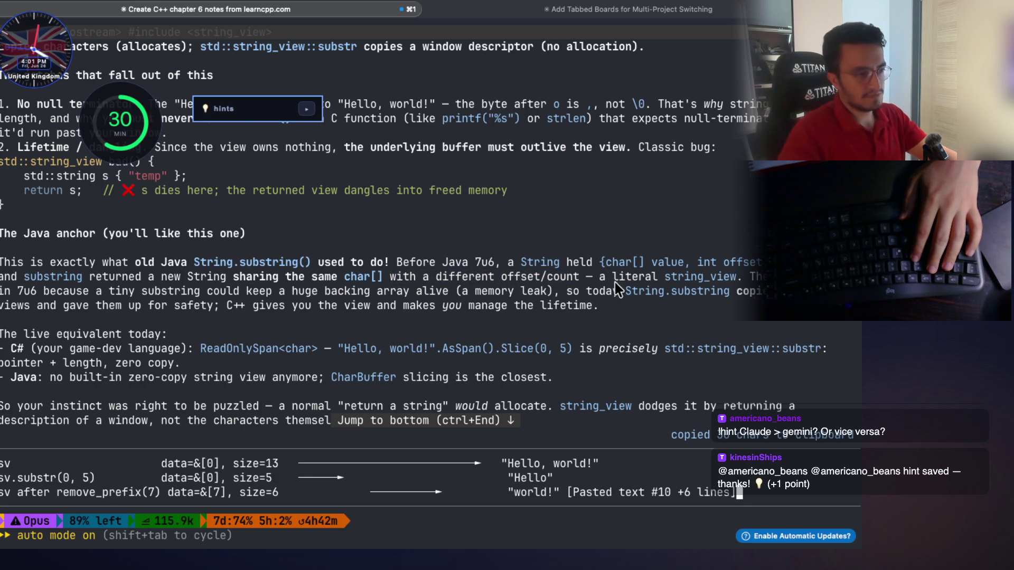
mouse_move(601, 280)
left_mouse_down()
mouse_move(738, 287)
mouse_move(403, 294)
mouse_move(420, 282)
mouse_move(554, 283)
mouse_move(391, 279)
left_mouse_up()
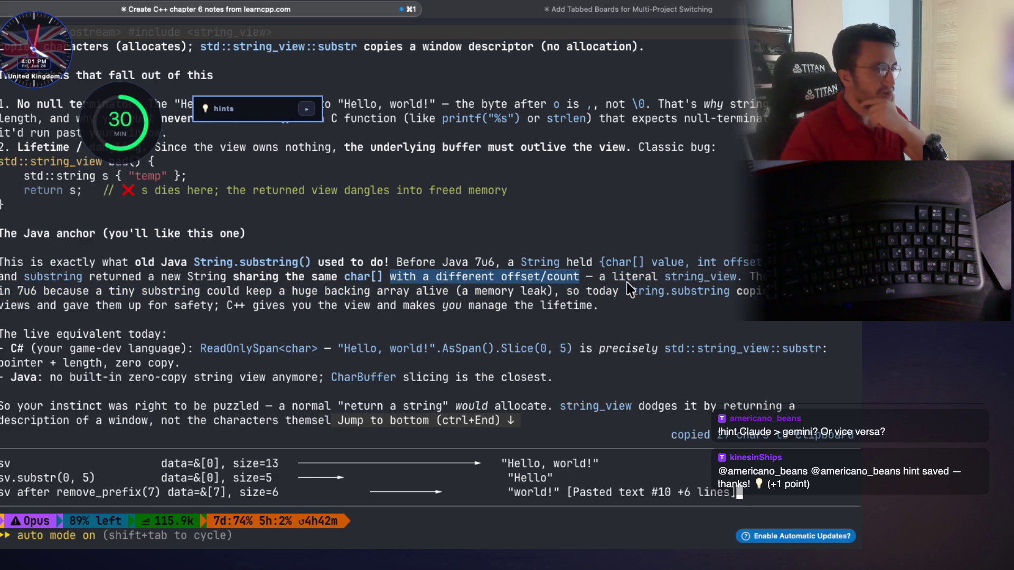
left_click_drag(587, 279, 622, 279)
triple_click(702, 279)
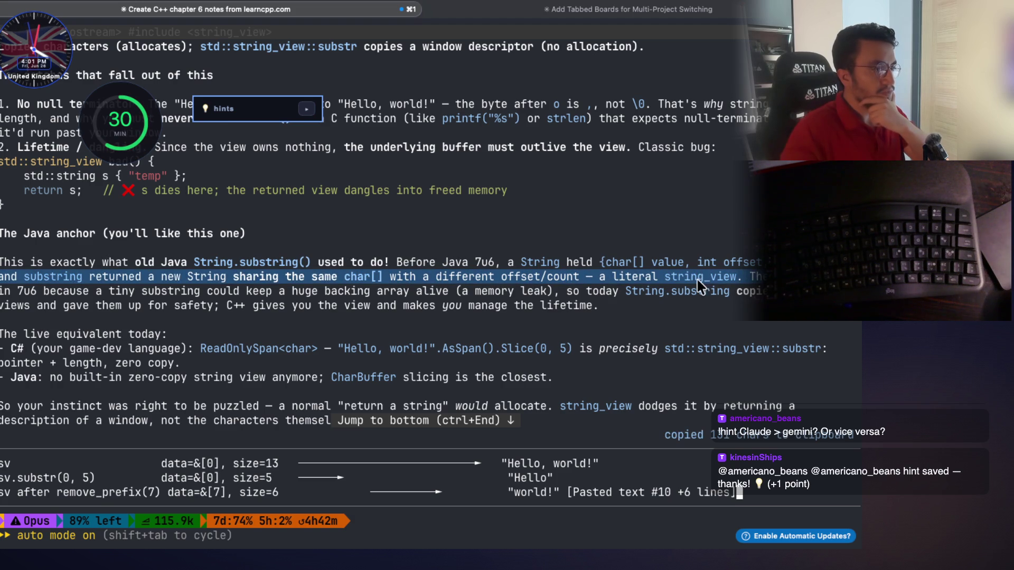
left_click_drag(743, 278, 761, 281)
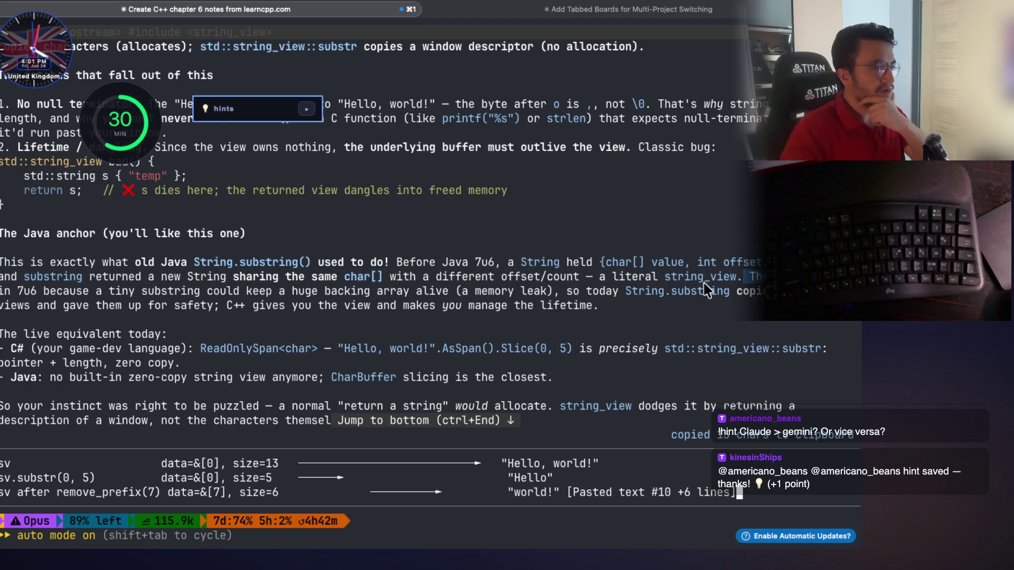
double_click(23, 292)
left_click_drag(35, 298, 556, 297)
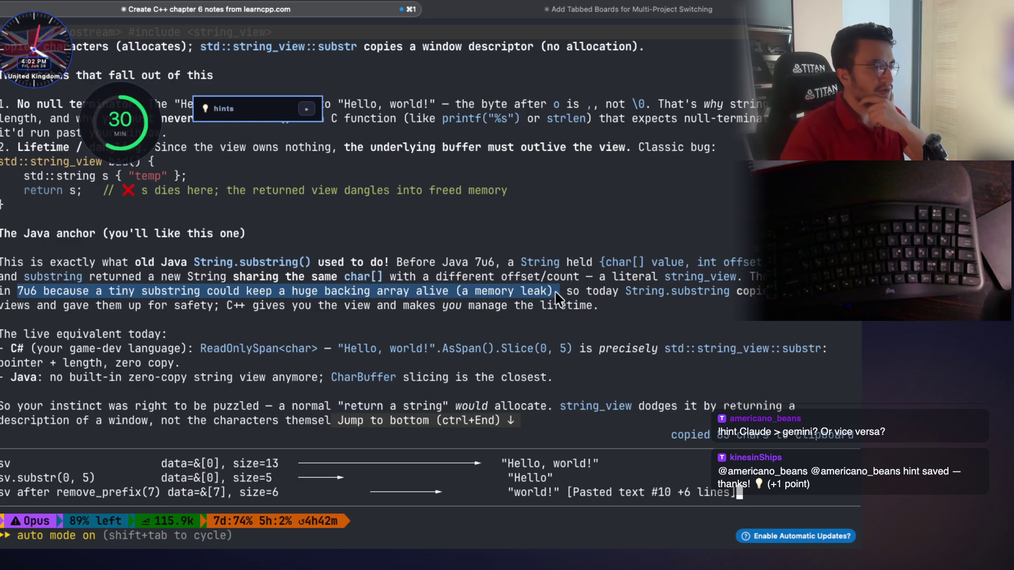
left_click_drag(625, 292, 729, 297)
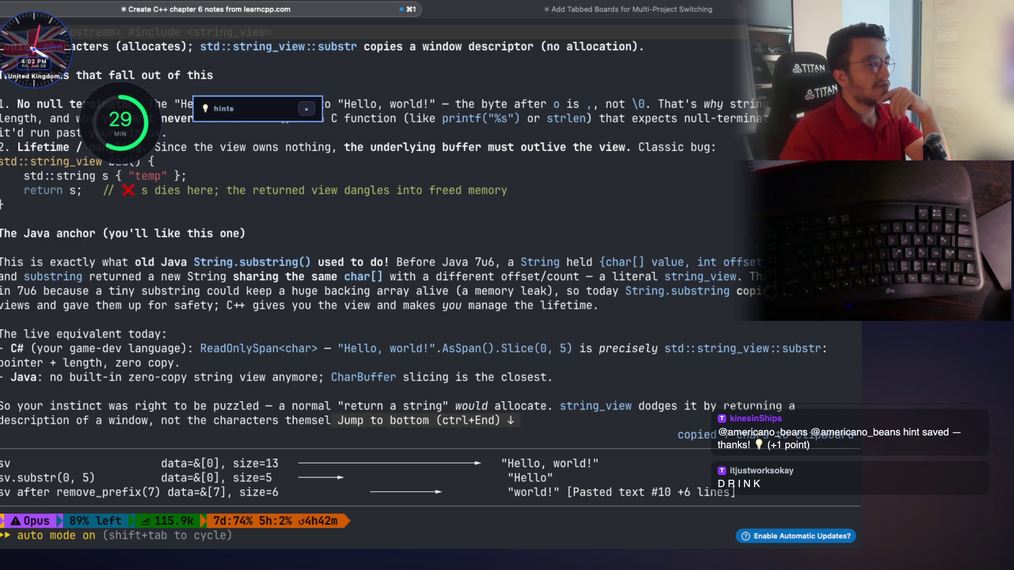
mouse_move(48, 314)
left_mouse_down()
mouse_move(5, 314)
mouse_move(165, 311)
left_mouse_up()
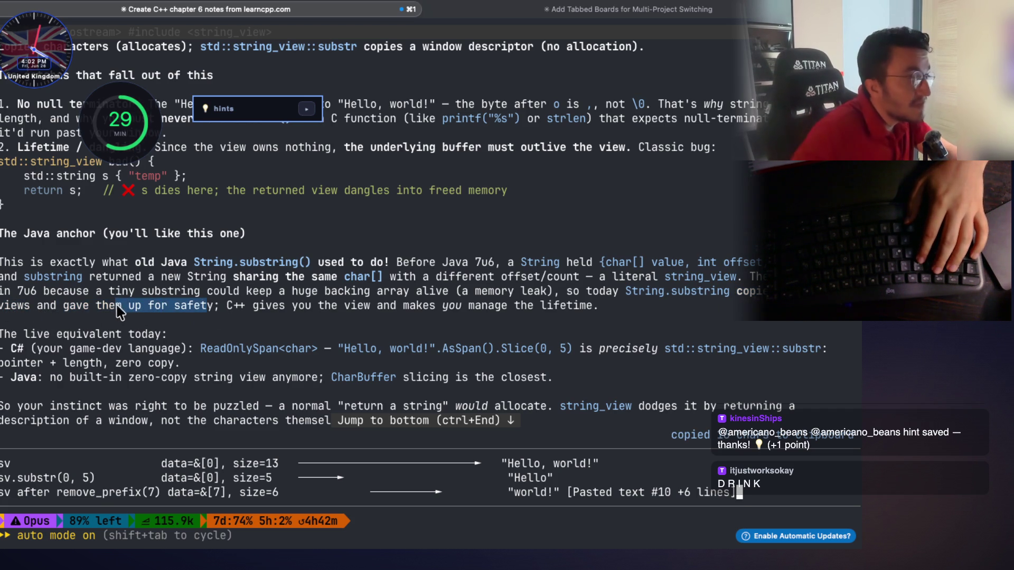
left_click(195, 338)
left_click_drag(225, 307, 592, 307)
scroll(327, 255, "down", 3)
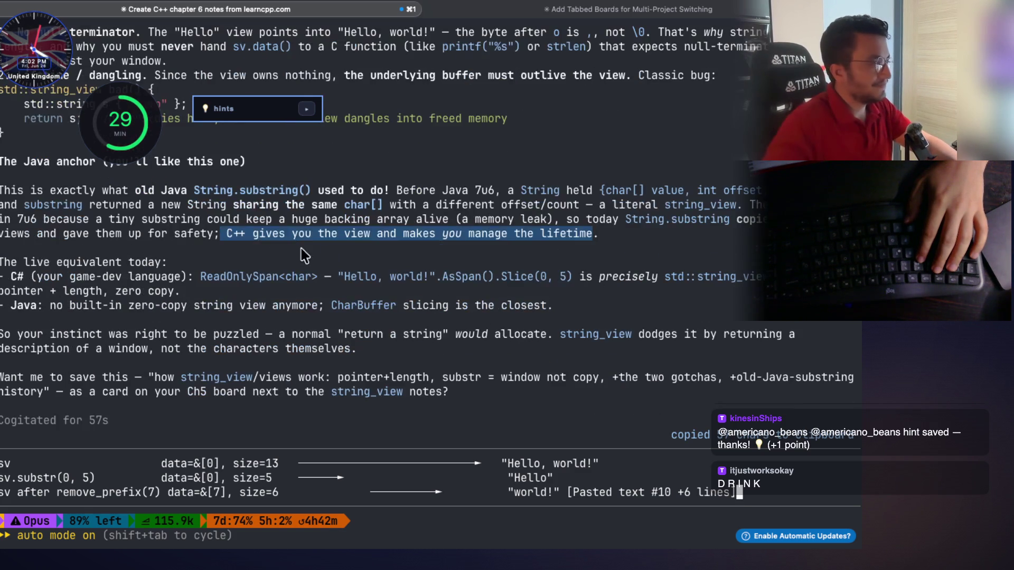
Copy 'live equivalent today', std::string_view from the C# line and the Java CharBuffer sentence
left_click_drag(23, 264, 154, 271)
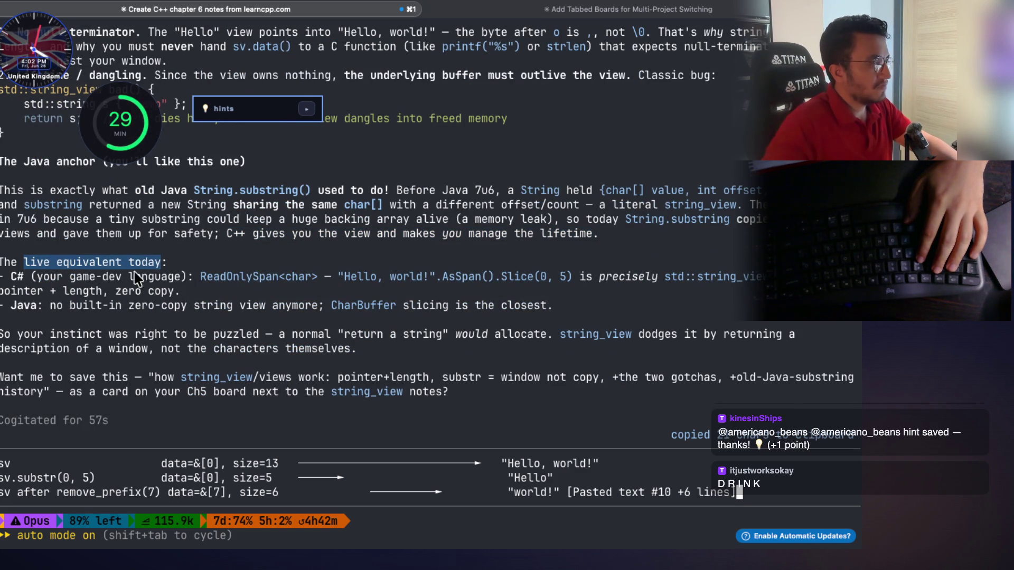
mouse_move(37, 278)
left_mouse_down()
mouse_move(425, 279)
mouse_move(482, 299)
left_mouse_up()
left_click(481, 299)
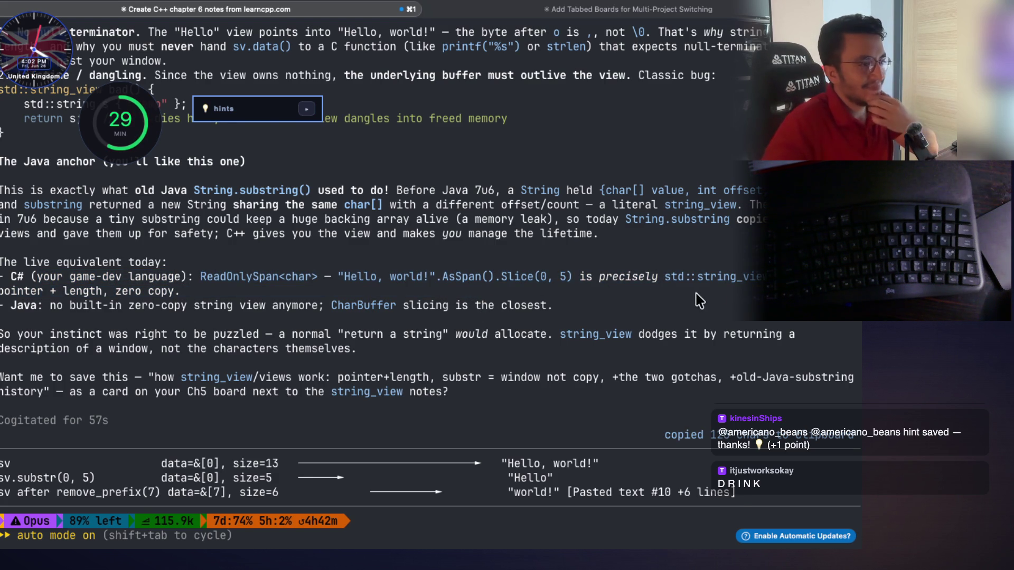
left_click_drag(760, 276, 666, 276)
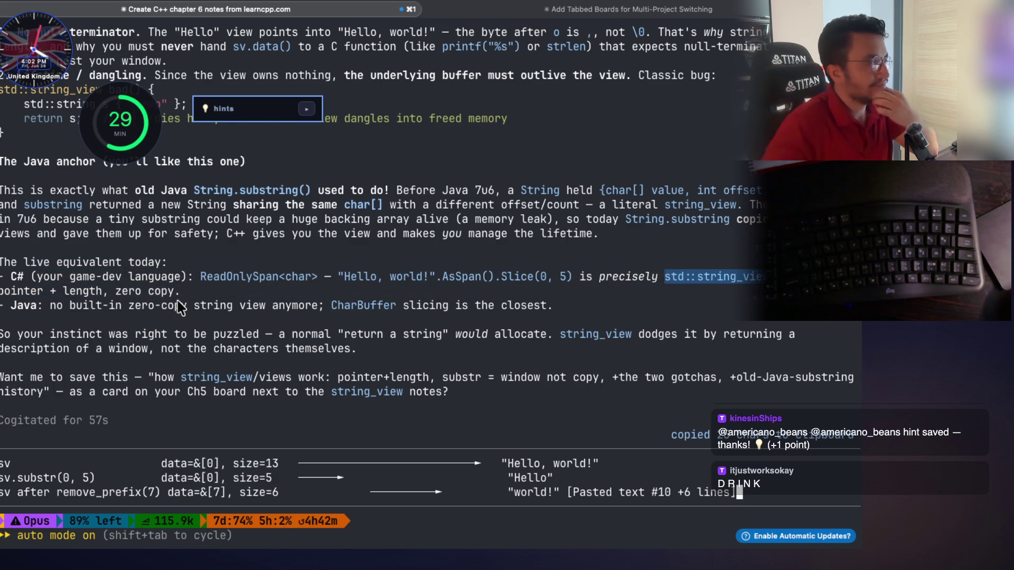
mouse_move(69, 306)
left_mouse_down()
mouse_move(75, 320)
mouse_move(182, 338)
mouse_move(390, 340)
left_mouse_up()
left_click(36, 339)
left_click(280, 340)
Copy the allocation and window sentences plus the proposed card summary, then start dictation
double_click(427, 341)
double_click(523, 341)
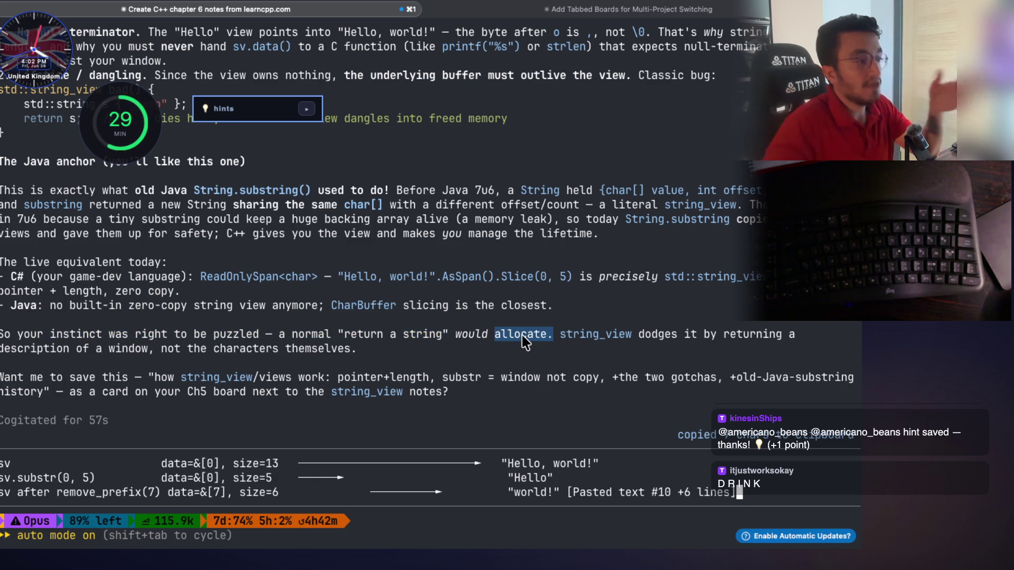
double_click(591, 338)
left_click_drag(639, 338, 655, 342)
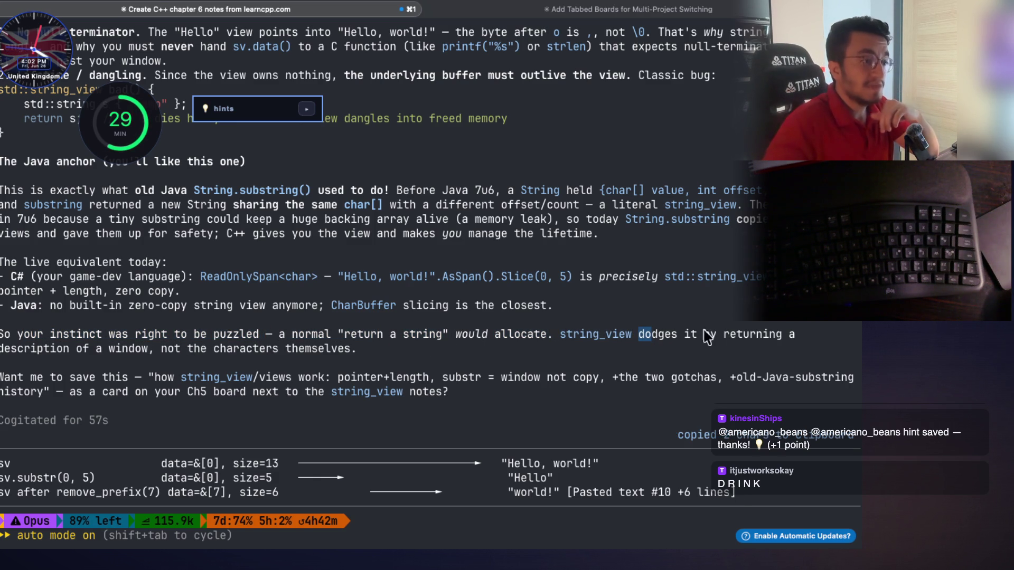
left_click_drag(1, 352, 351, 353)
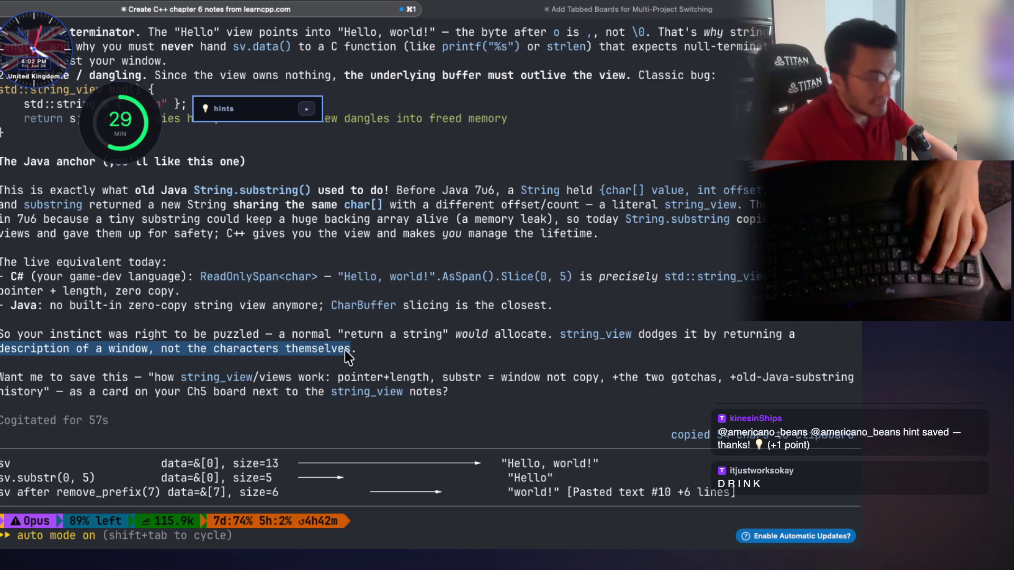
mouse_move(138, 379)
left_mouse_down()
mouse_move(404, 393)
mouse_move(425, 382)
mouse_move(174, 391)
mouse_move(11, 369)
mouse_move(45, 390)
mouse_move(219, 397)
mouse_move(196, 398)
left_mouse_up()
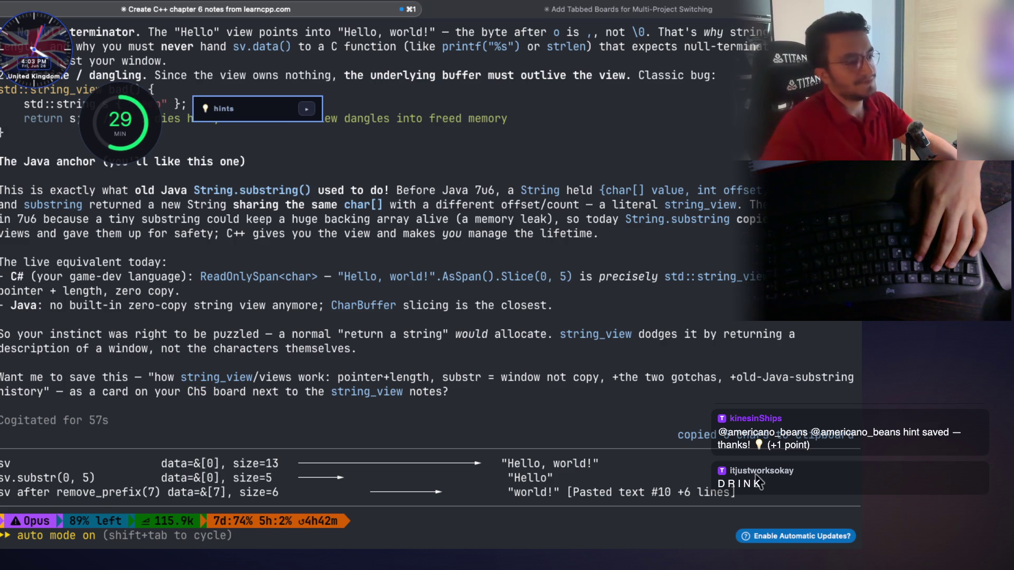
key("fn")
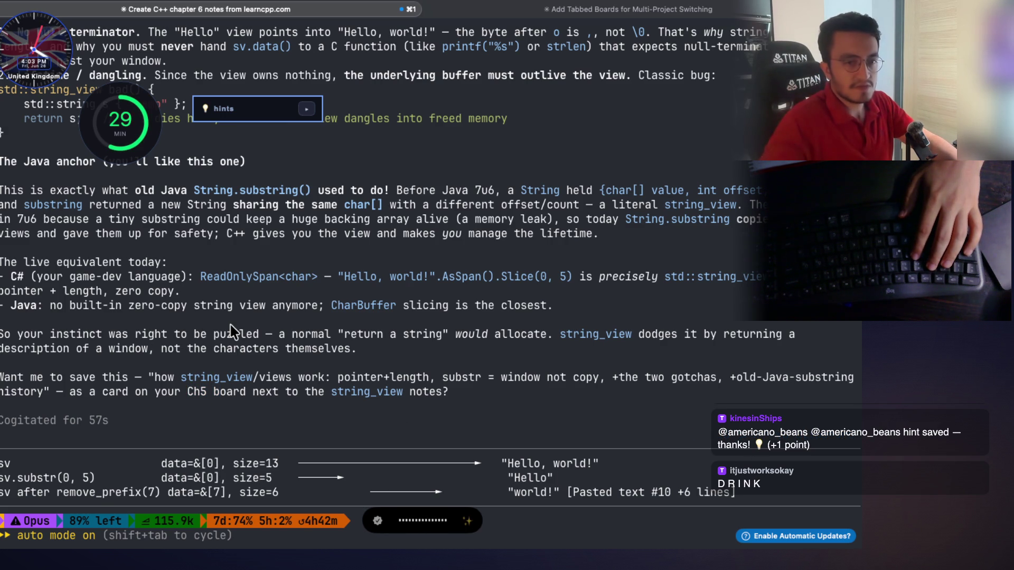
Copy 'Ch5 board next', stop dictation and send the question about appending to a string_view result
left_click_drag(189, 393, 280, 400)
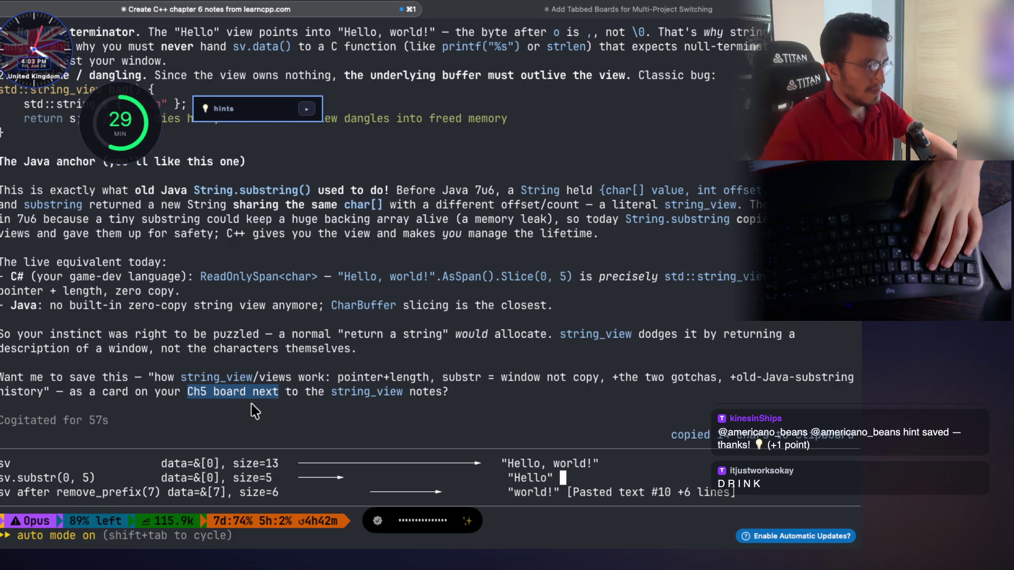
left_click(240, 395)
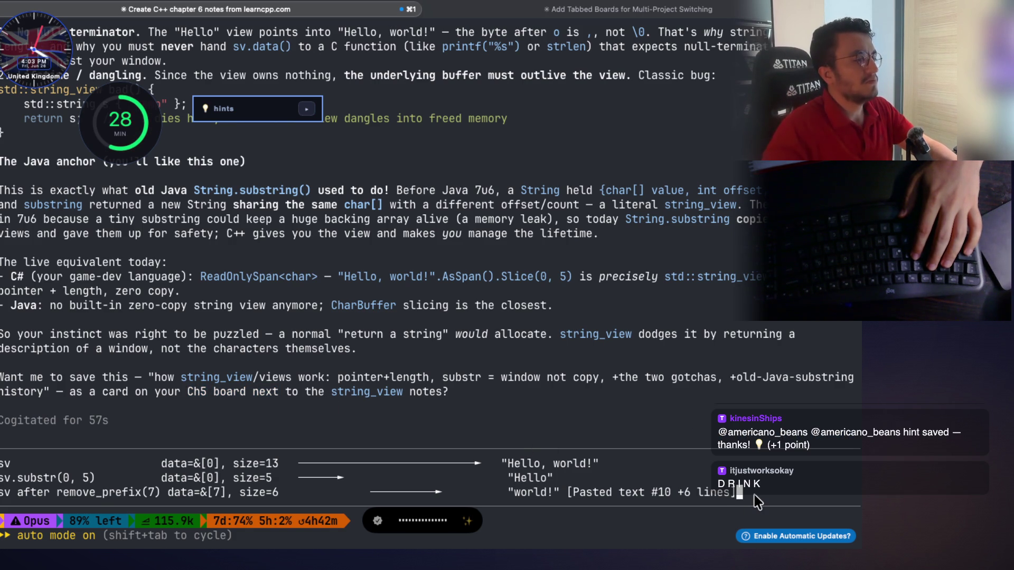
key("fn")
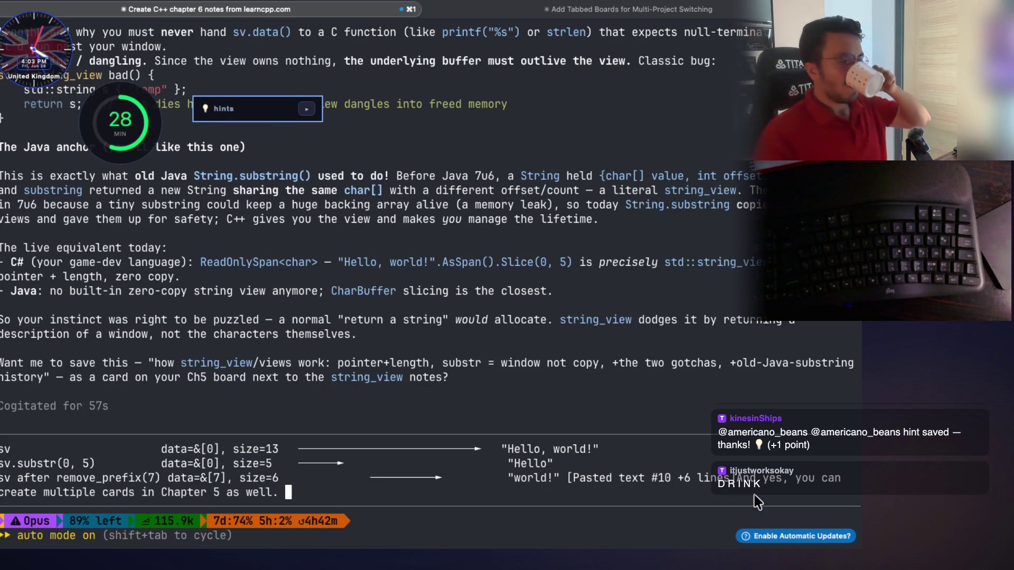
key("Return")
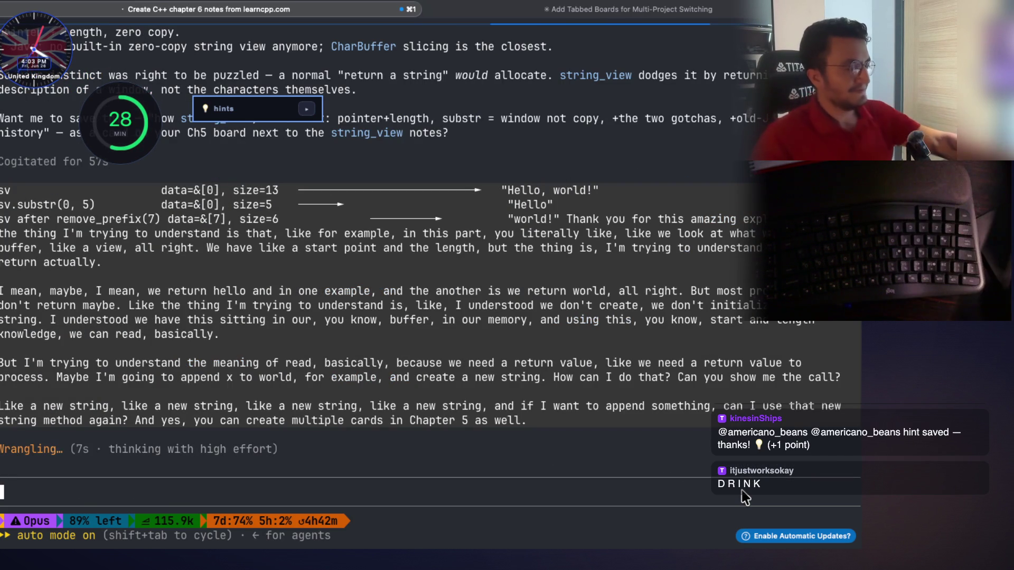
key("super+Tab")
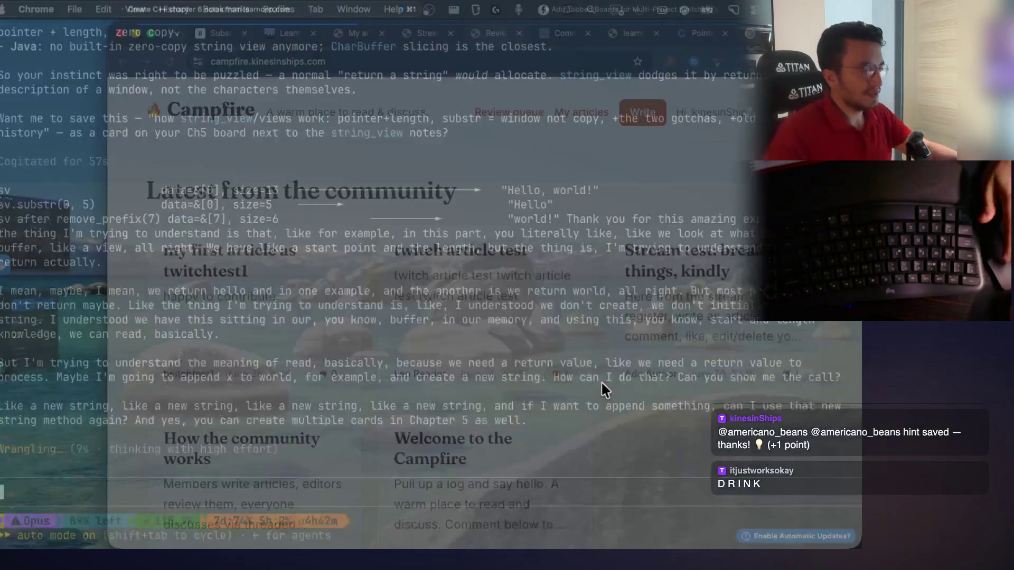
Pan the C++ Ch5 board to center the 5.7–5.9 string and string_view cards
key("ctrl+Right")
key("ctrl+Right")
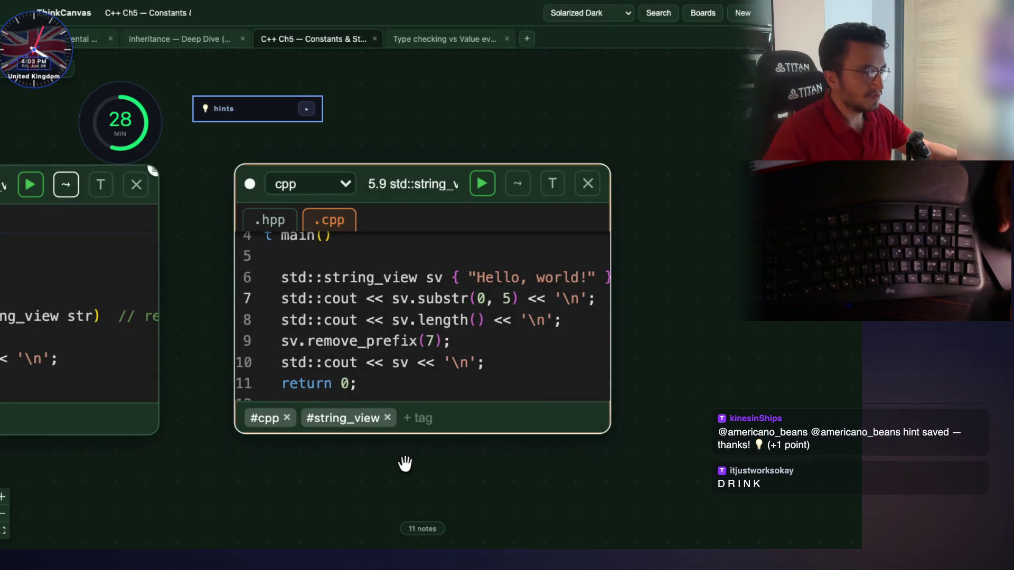
left_click_drag(423, 464, 683, 303)
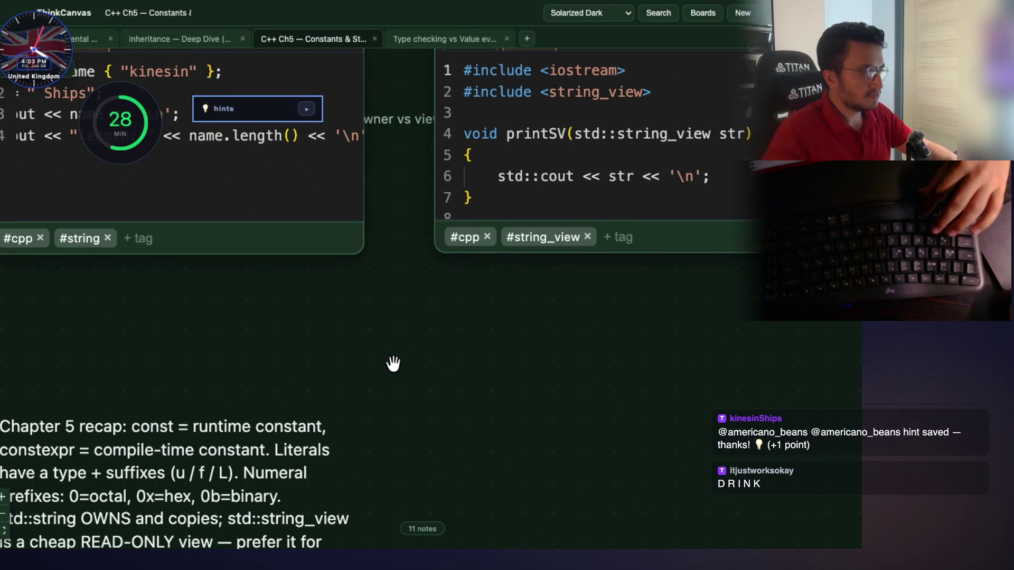
scroll(419, 398, "down", 3)
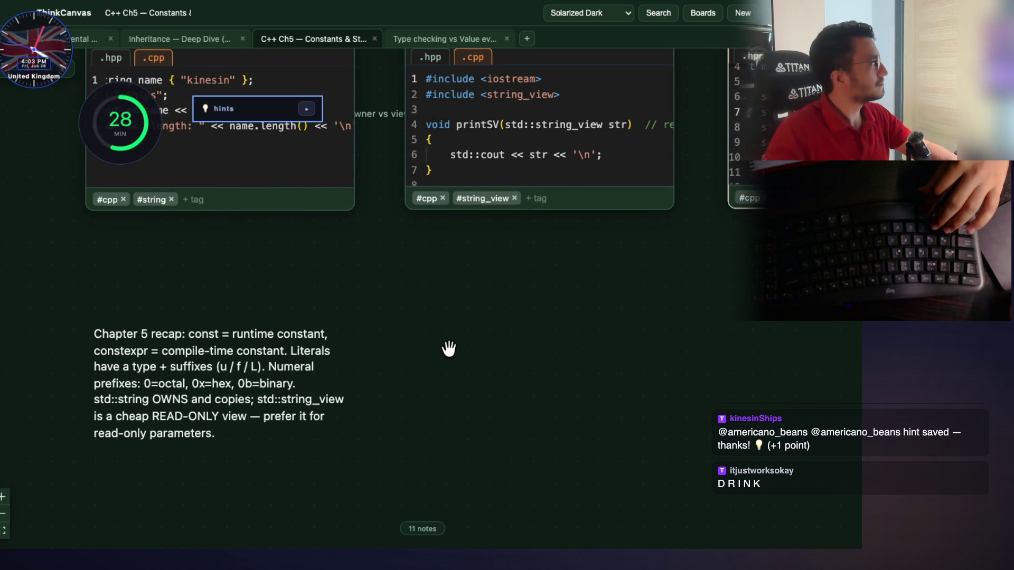
scroll(470, 324, "up", 5)
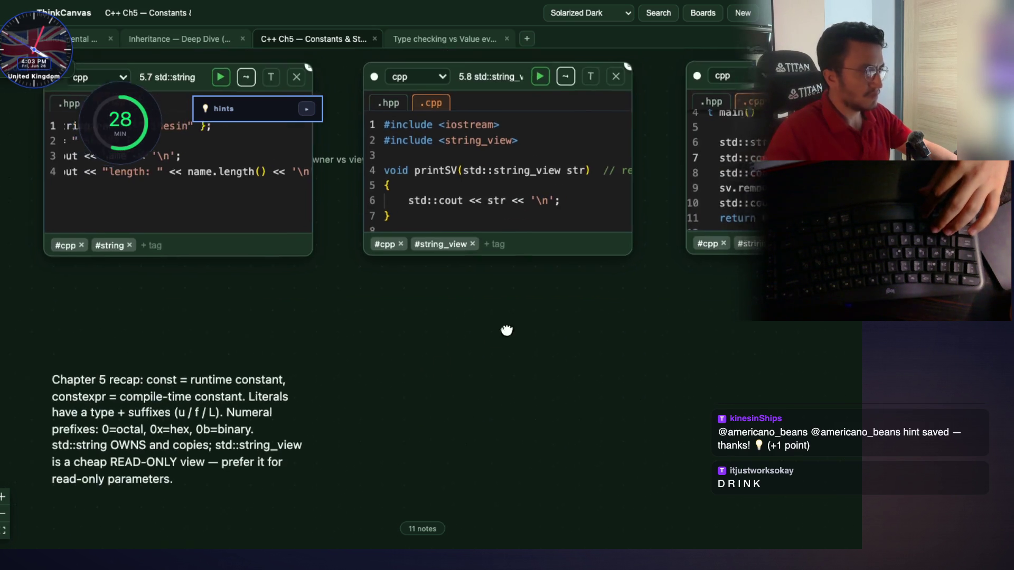
scroll(484, 395, "up", 8)
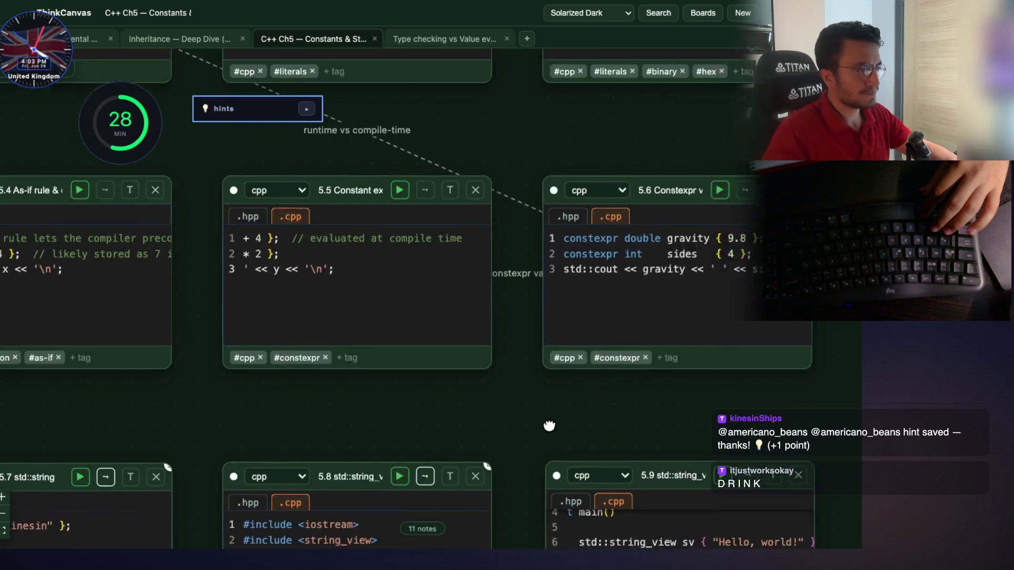
left_click_drag(476, 443, 448, 178)
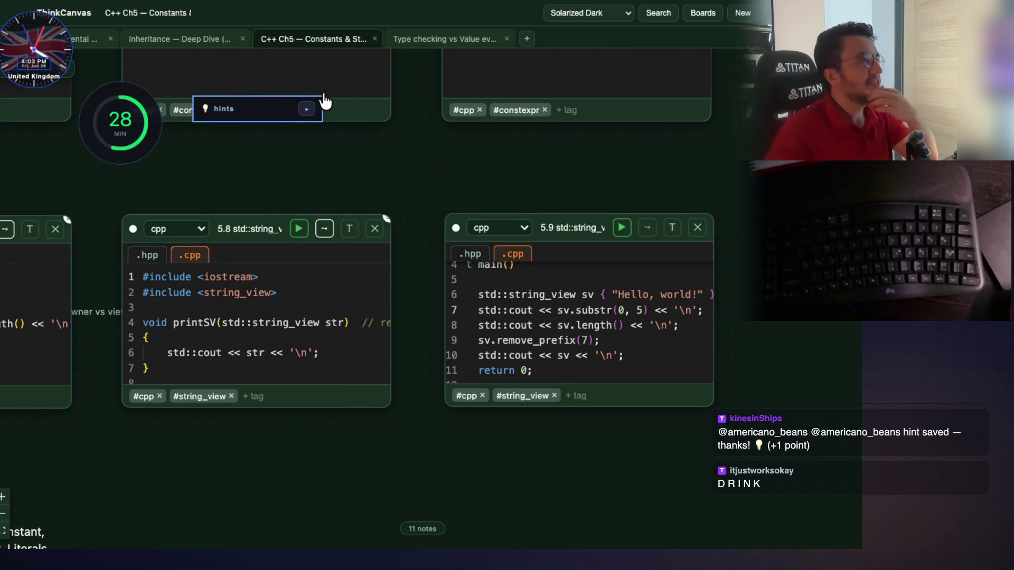
scroll(494, 382, "left", 3)
scroll(494, 383, "down", 2)
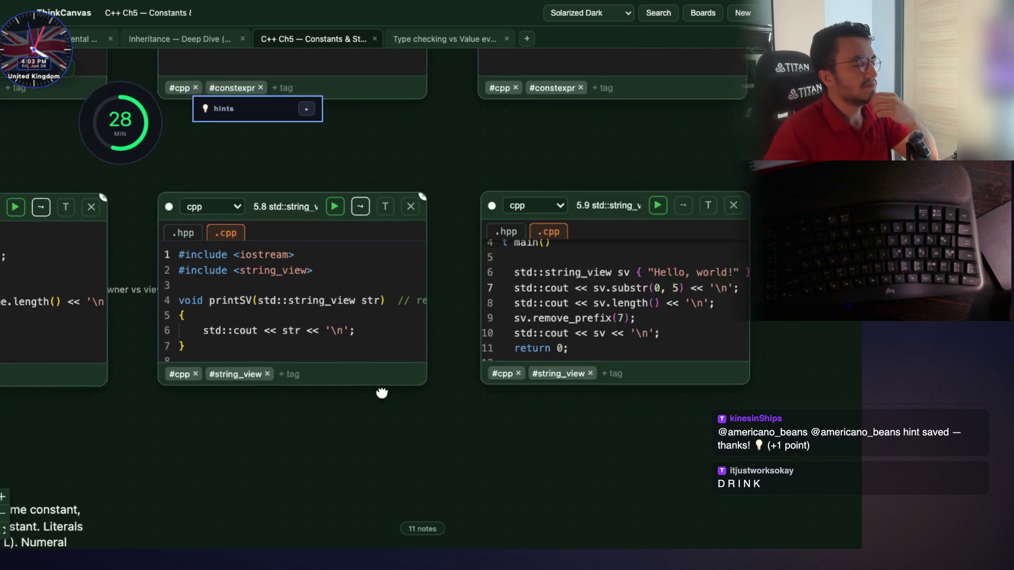
left_click_drag(412, 372, 534, 266)
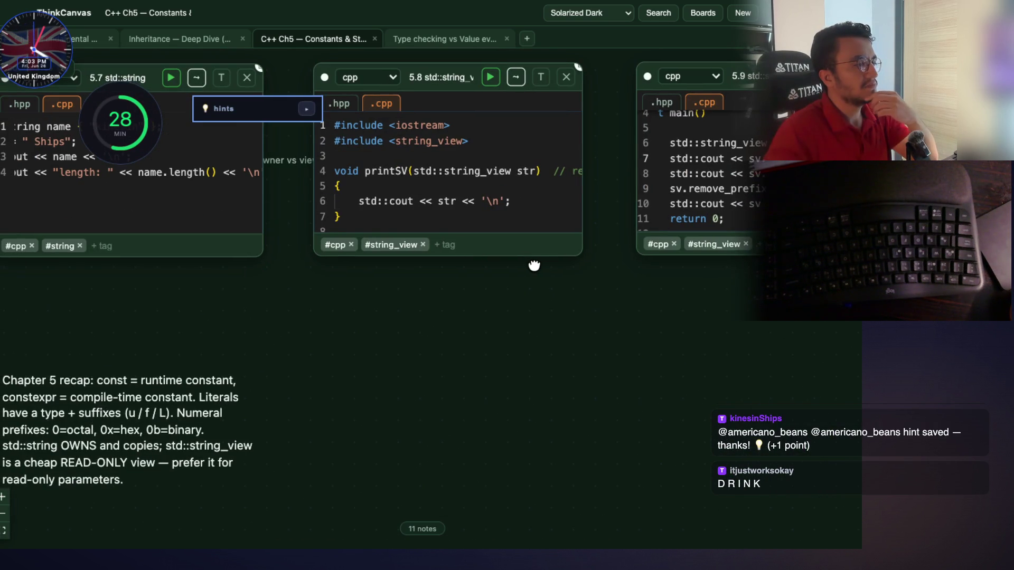
scroll(503, 431, "up", 3)
scroll(503, 431, "right", 1)
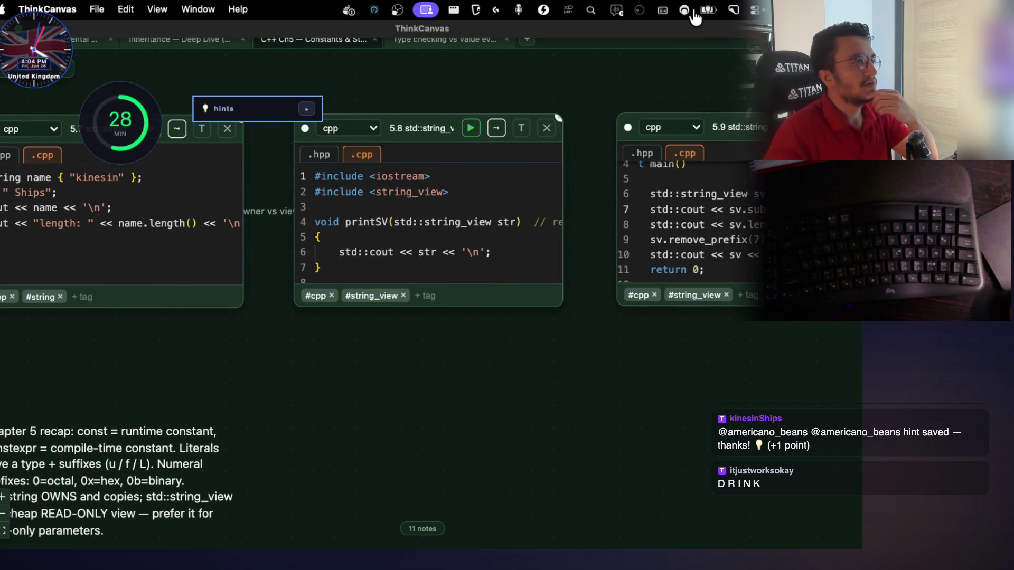
Search boards for 'c++' and open C++ Ch6 — Operators (learncpp)
left_click(707, 14)
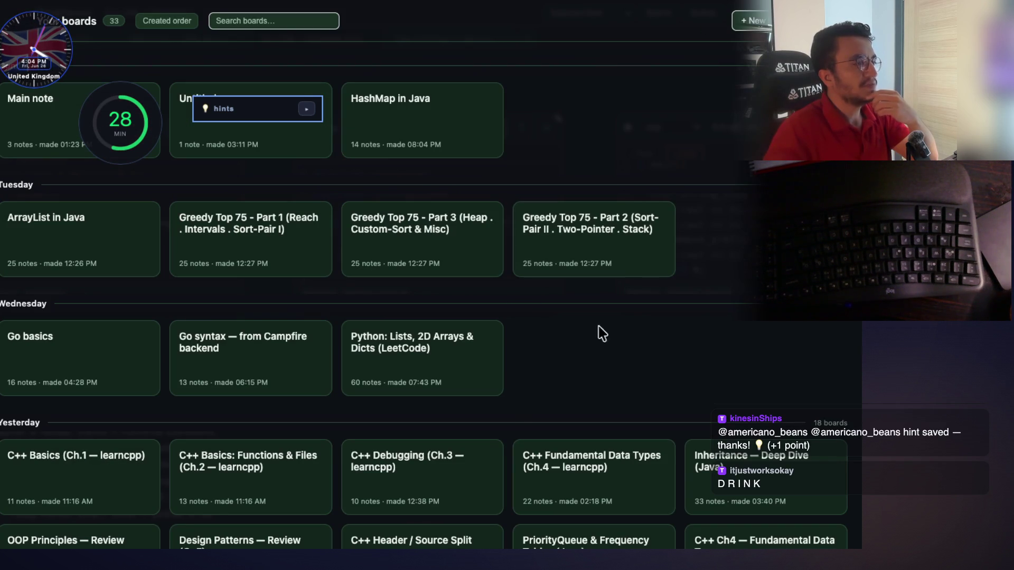
scroll(581, 264, "down", 7)
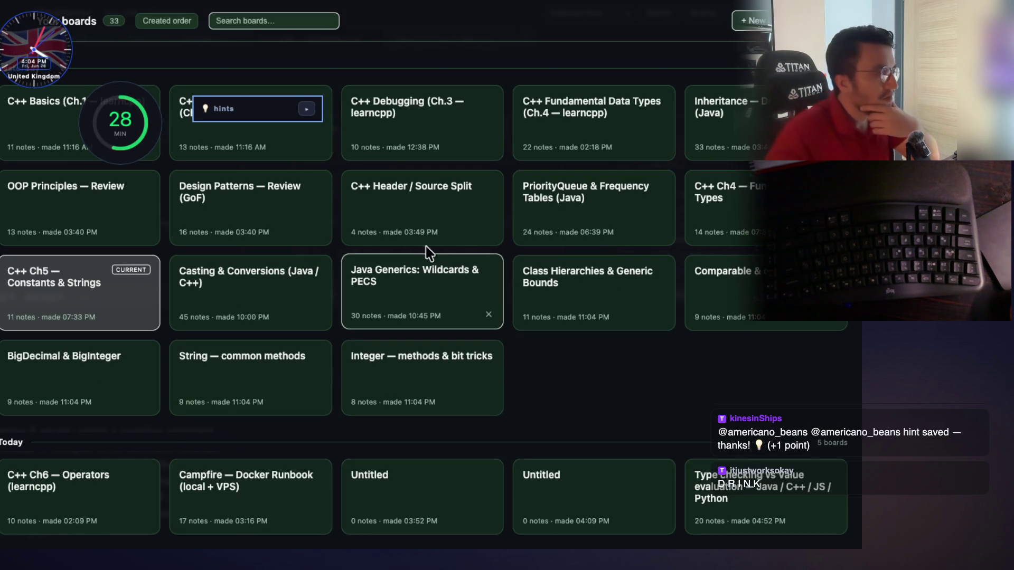
type("c++")
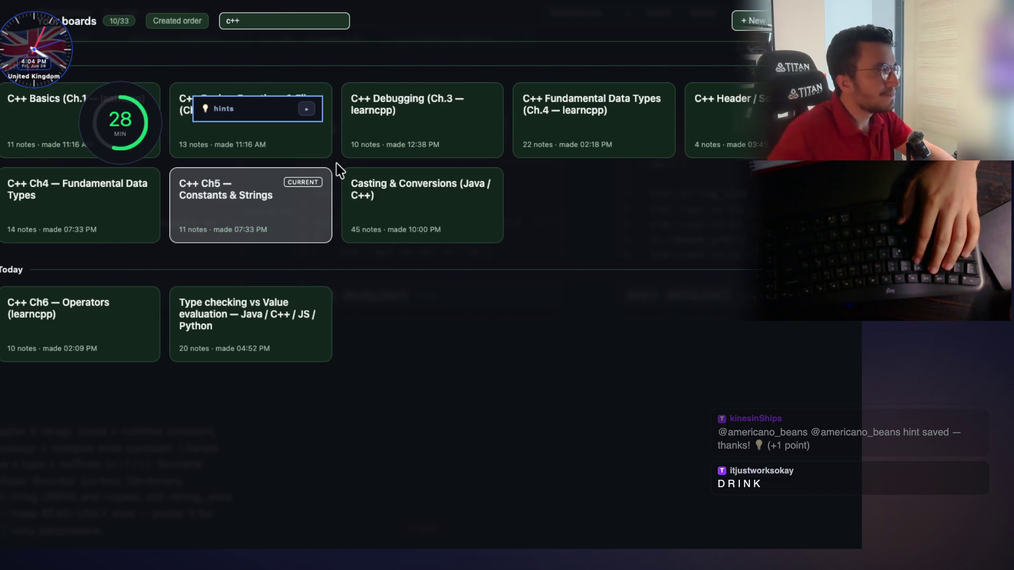
left_click_drag(267, 113, 294, 53)
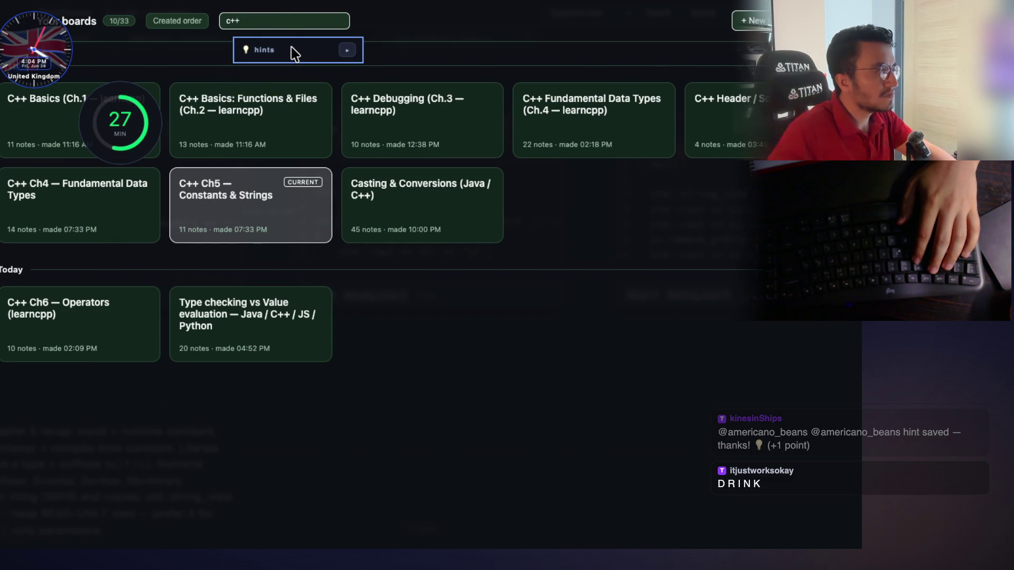
left_click(50, 338)
Zoom and nudge the board, then read the 6.1 Precedence code, selecting the * comment text and 'associativity'
scroll(308, 310, "up", 5)
left_click_drag(61, 389, 42, 391)
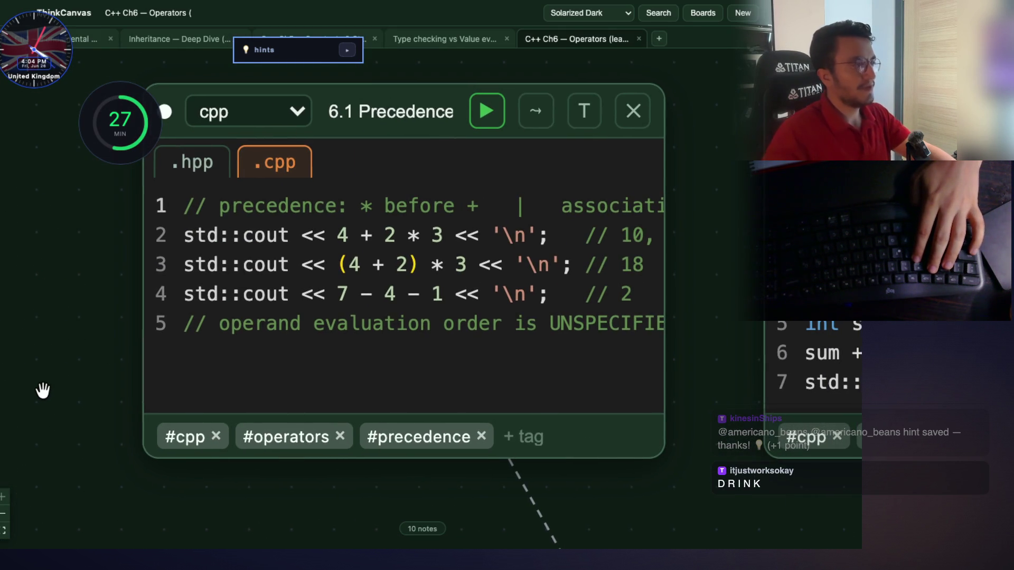
scroll(108, 326, "down", 1)
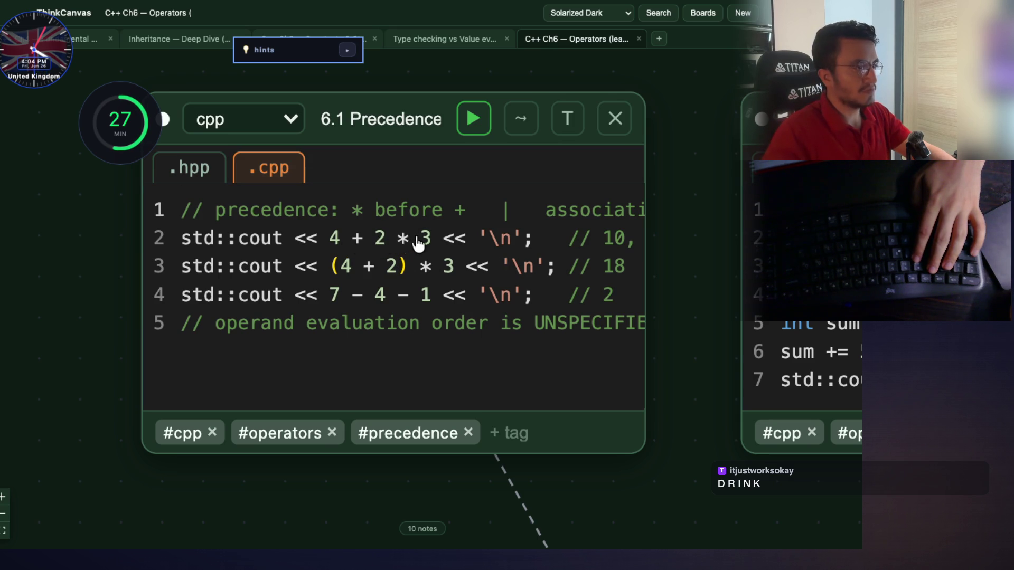
left_click(432, 242)
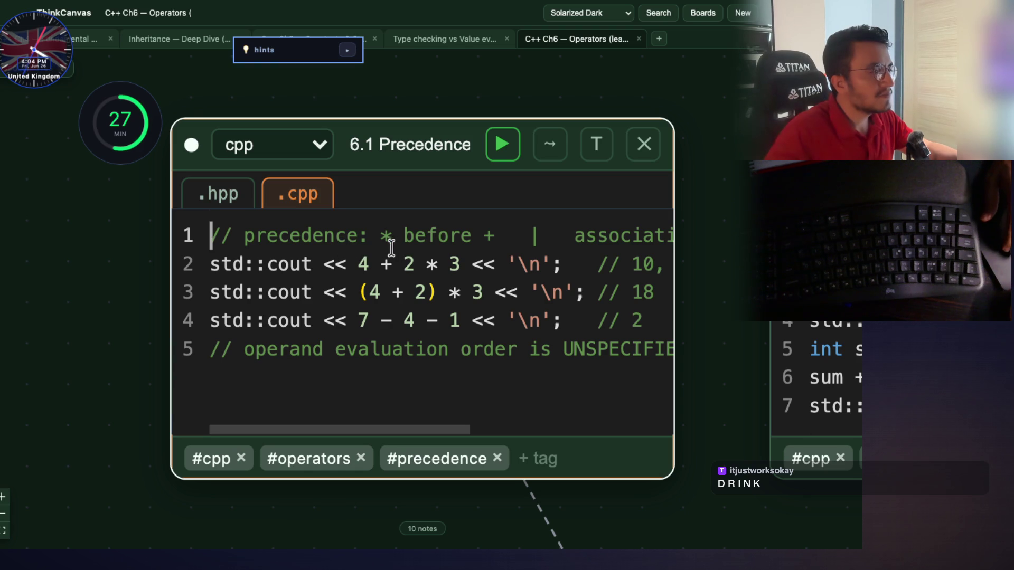
left_click_drag(379, 235, 450, 236)
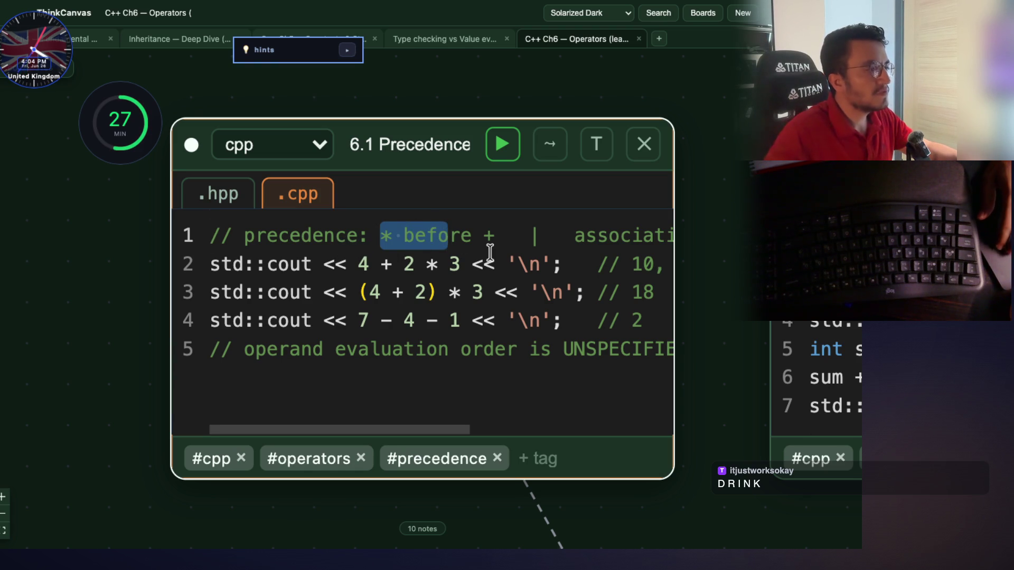
scroll(478, 248, "right", 3)
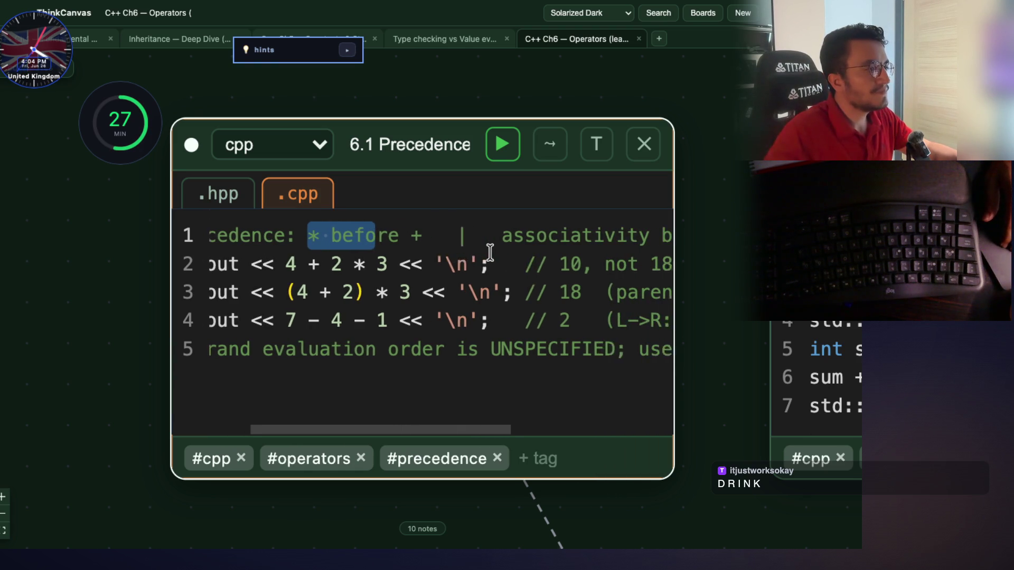
scroll(404, 238, "right", 5)
double_click(399, 241)
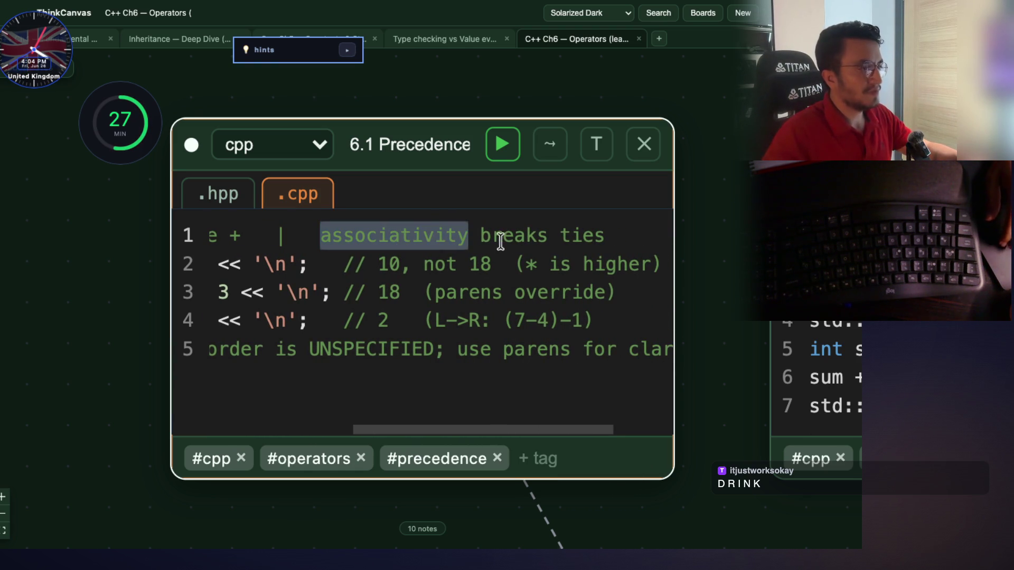
scroll(518, 246, "left", 8)
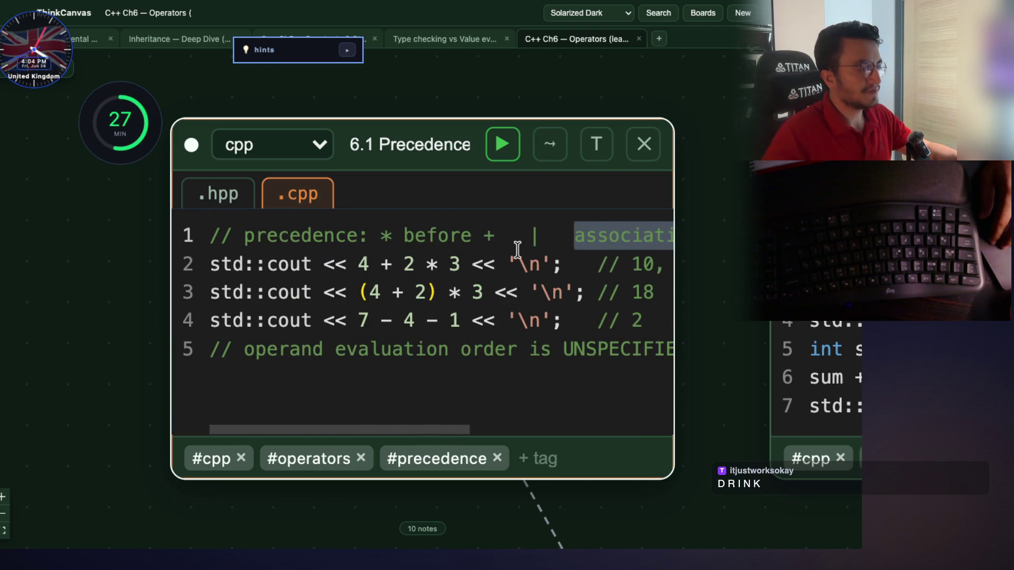
scroll(441, 285, "right", 8)
Pick out 'parens' and 'UNSPECIFIED' in the 6.1 code, then pan the 6.2 Arithmetic note alongside it
double_click(450, 291)
left_click(534, 290)
scroll(534, 296, "left", 8)
left_click_drag(296, 354, 416, 355)
scroll(442, 358, "right", 4)
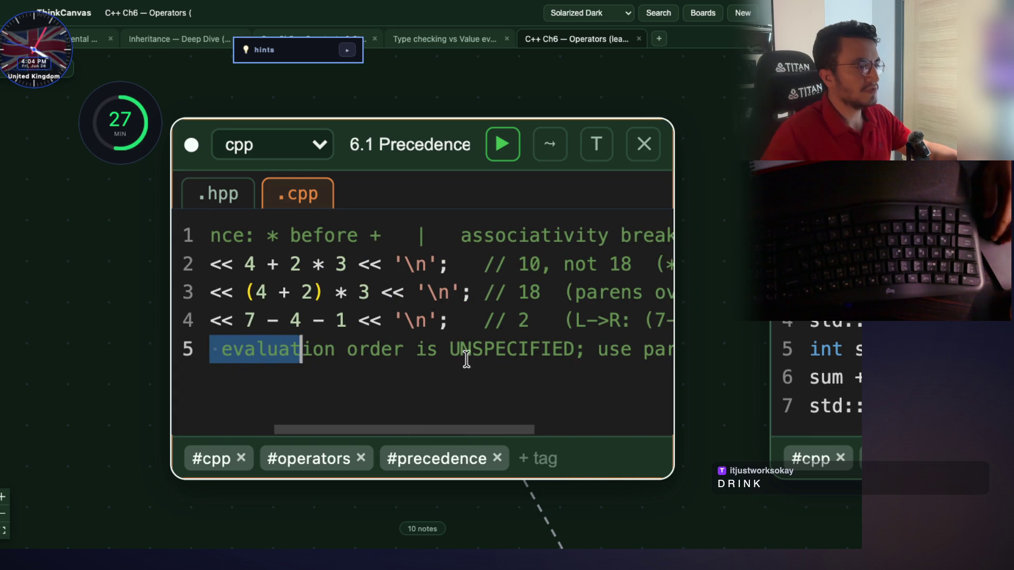
double_click(471, 358)
scroll(470, 362, "right", 5)
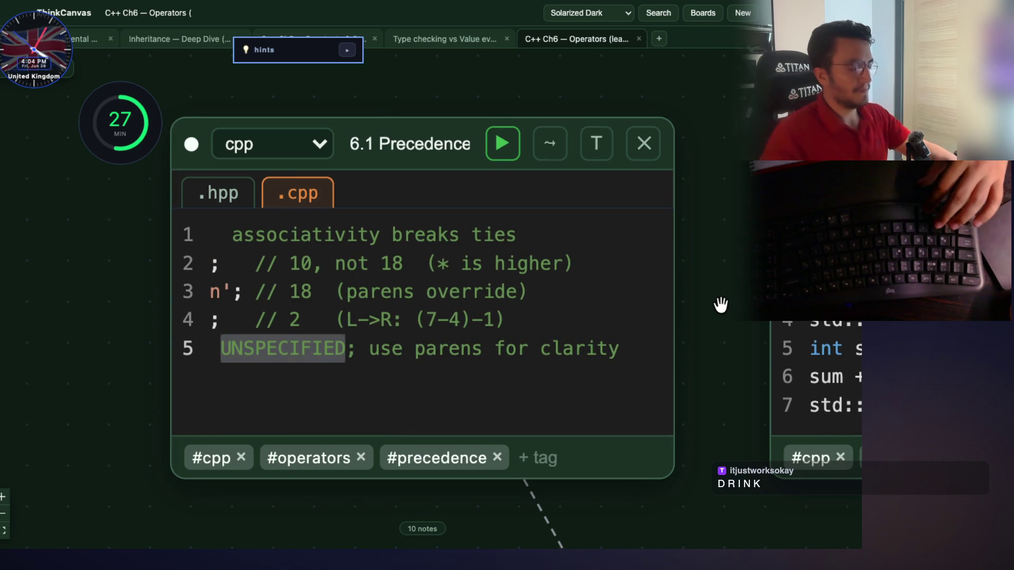
scroll(719, 303, "down", 3)
mouse_move(708, 334)
left_mouse_down()
mouse_move(346, 376)
mouse_move(199, 328)
left_mouse_up()
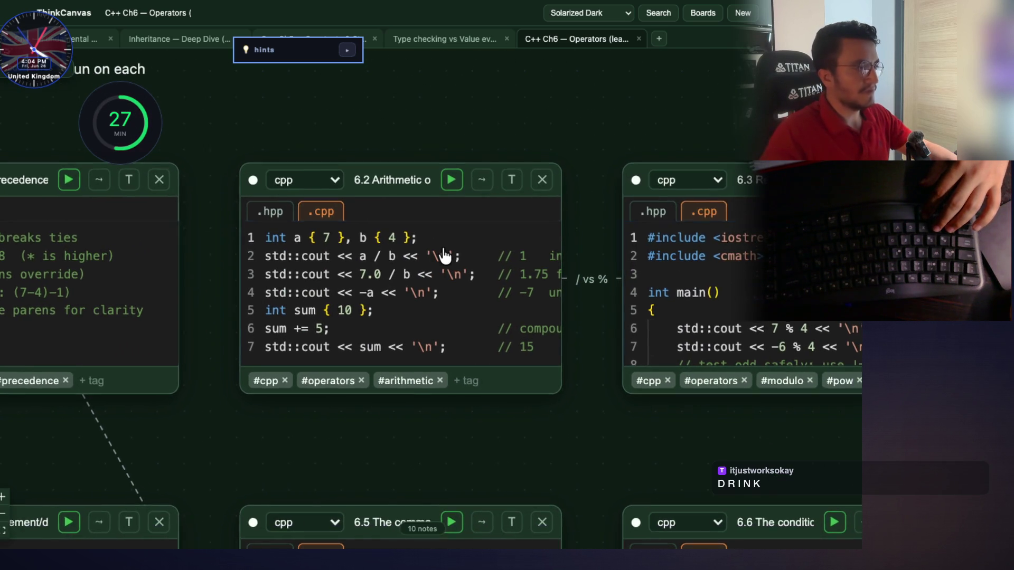
scroll(445, 258, "up", 3)
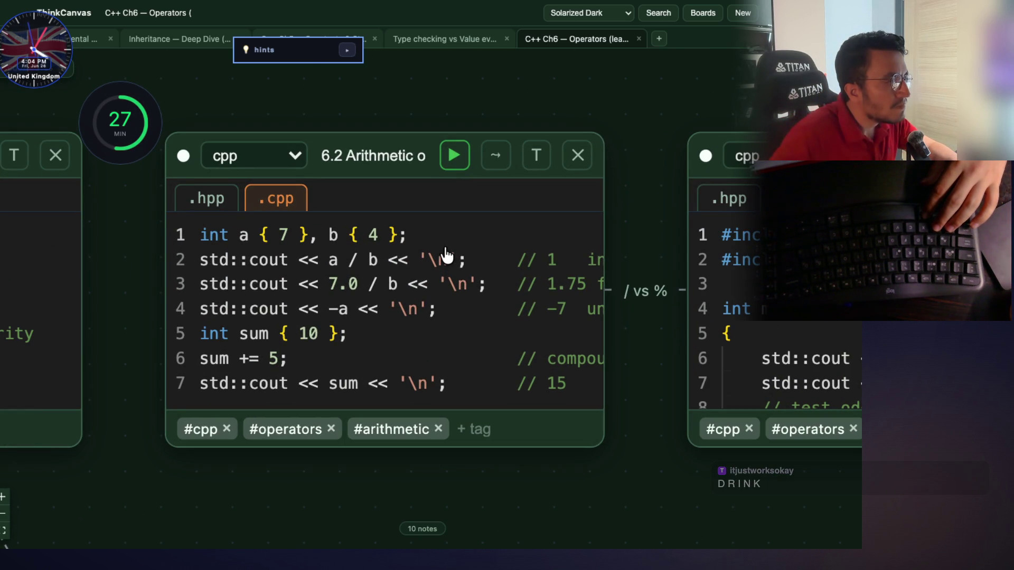
scroll(426, 280, "left", 3)
scroll(431, 295, "right", 1)
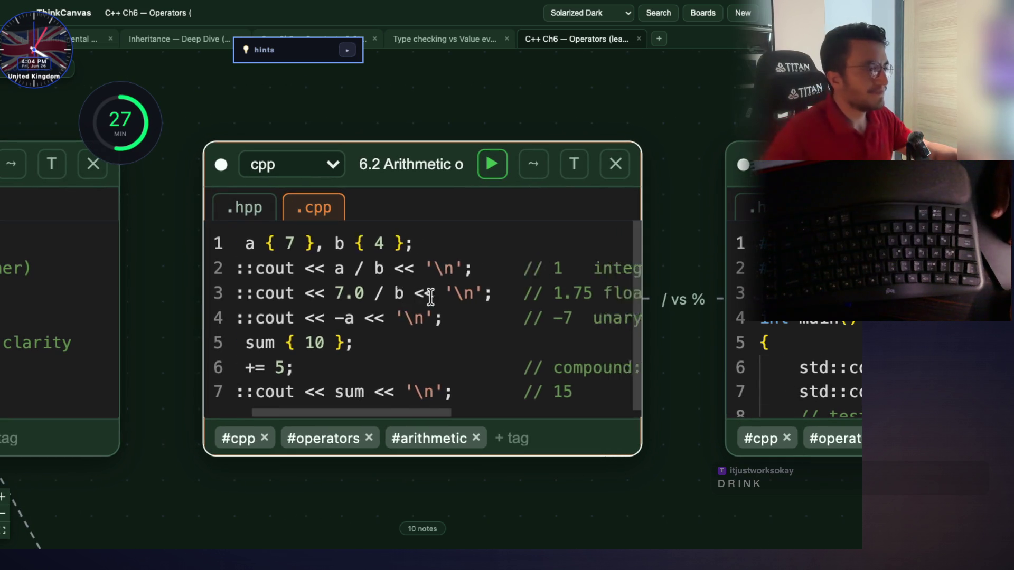
scroll(432, 294, "right", 5)
left_click_drag(423, 286, 556, 294)
scroll(552, 298, "right", 3)
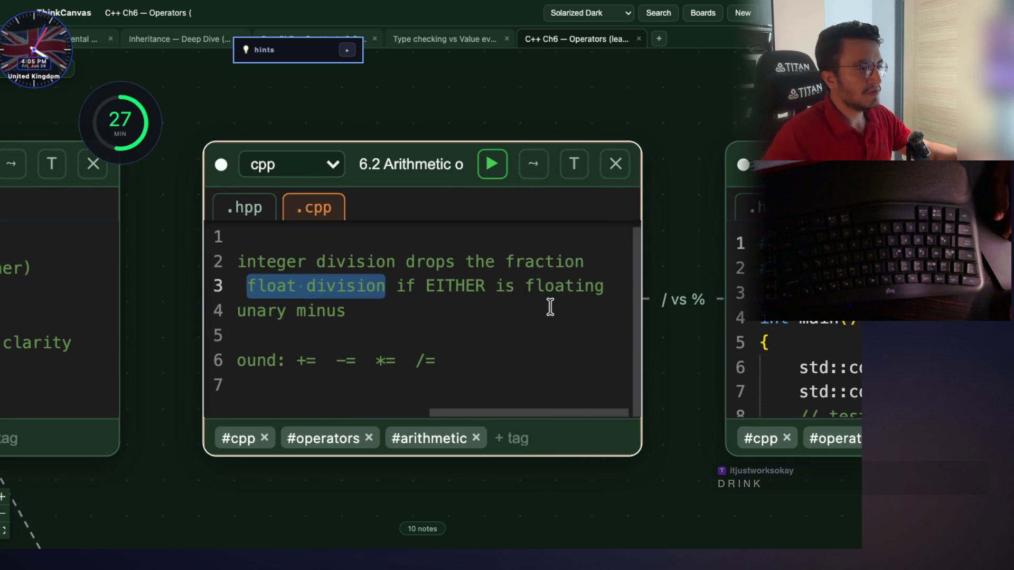
scroll(525, 411, "left", 8)
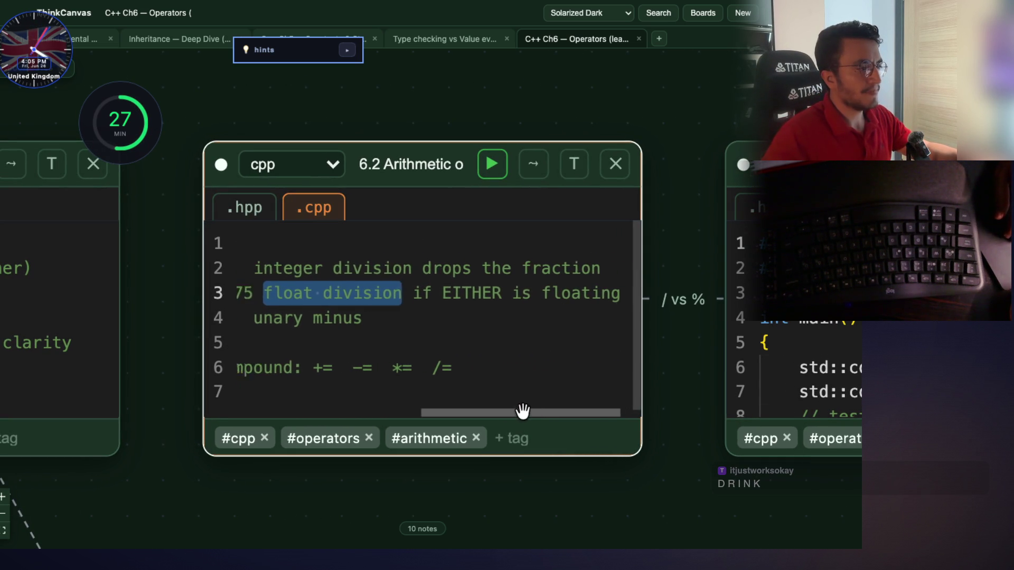
scroll(448, 408, "left", 2)
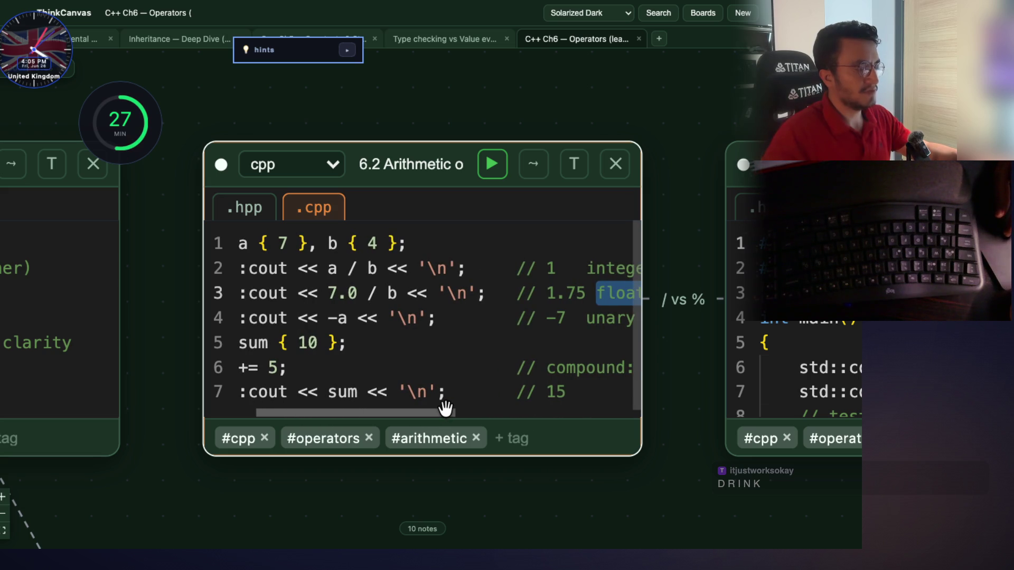
scroll(445, 408, "left", 1)
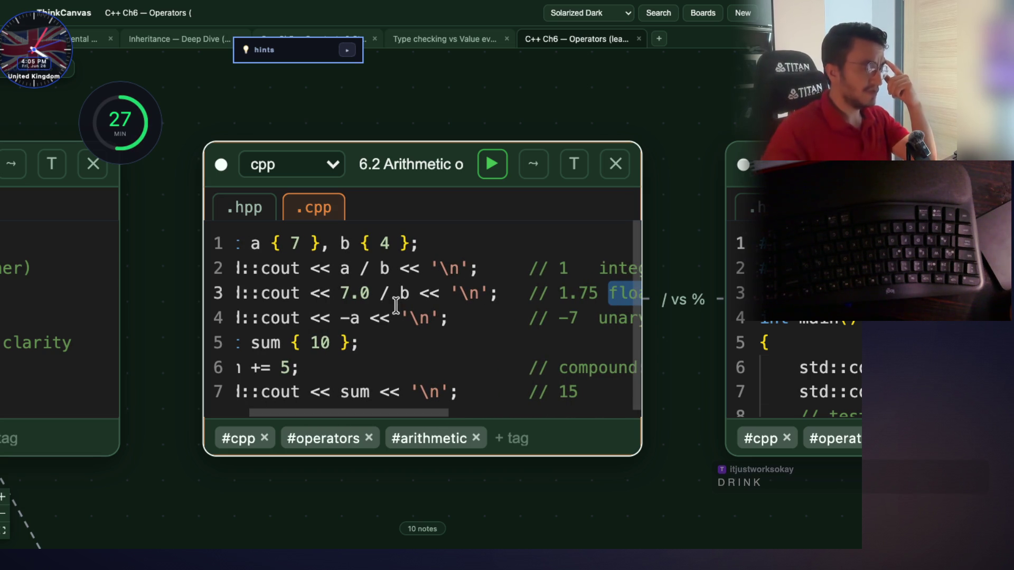
left_click_drag(405, 296, 354, 296)
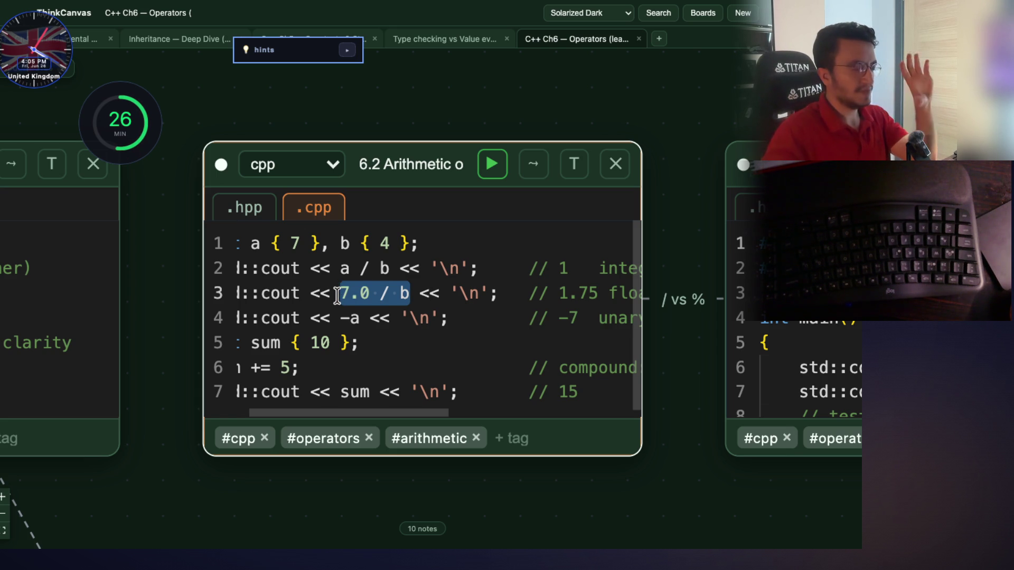
left_click(414, 294)
key("BackSpace")
type("1.")
key("BackSpace")
key("BackSpace")
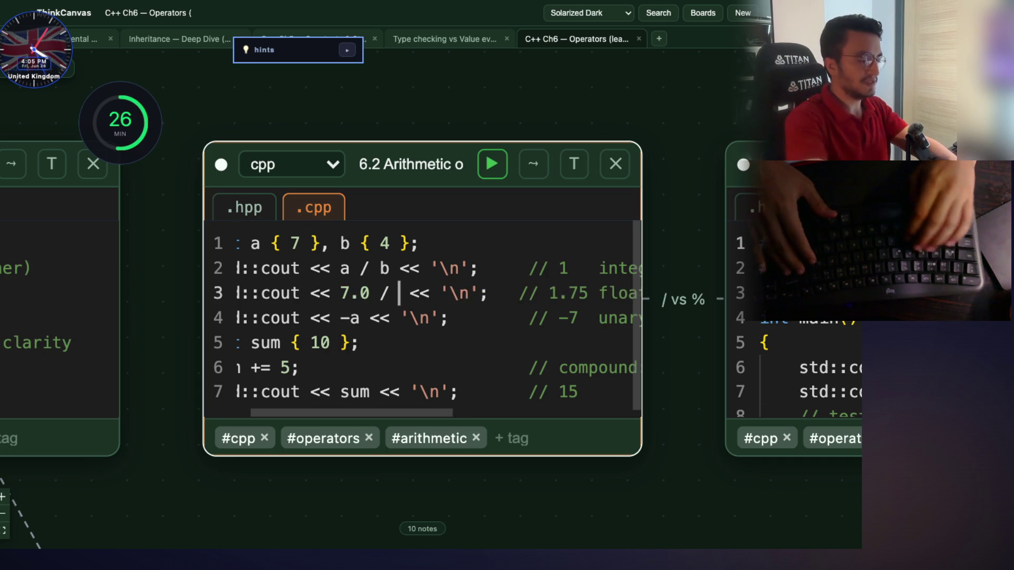
type("b")
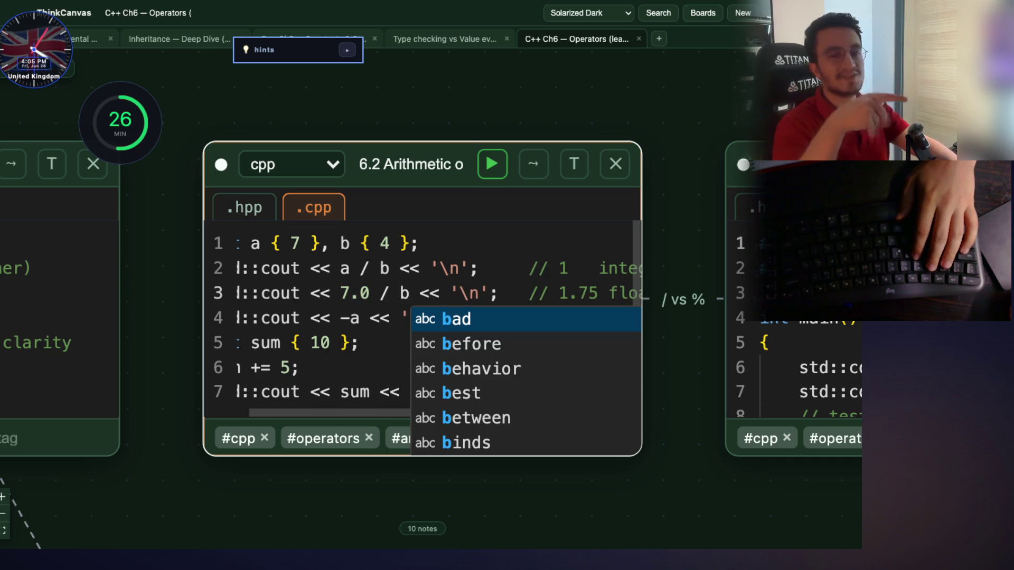
left_click(270, 335)
Centre the 6.3 Remainder note, make it active and scroll through its code vertically
left_click_drag(656, 410, 314, 313)
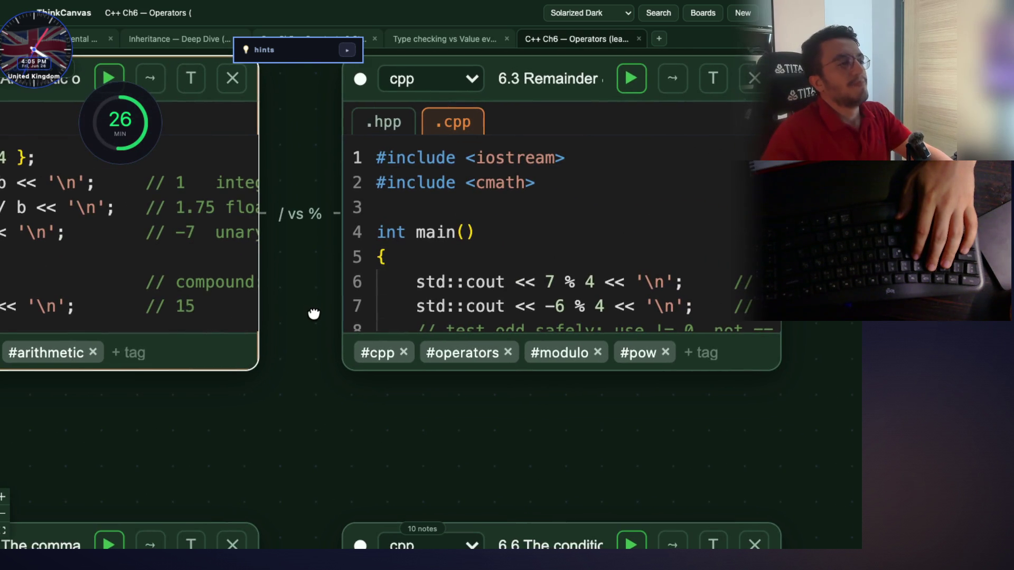
left_click_drag(376, 421, 308, 444)
left_click(541, 289)
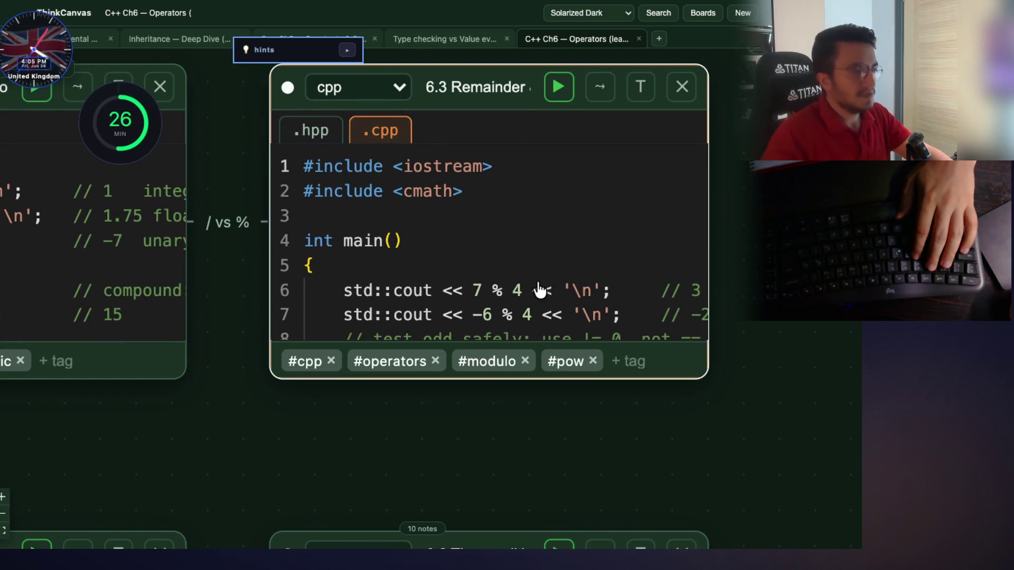
scroll(528, 278, "down", 1)
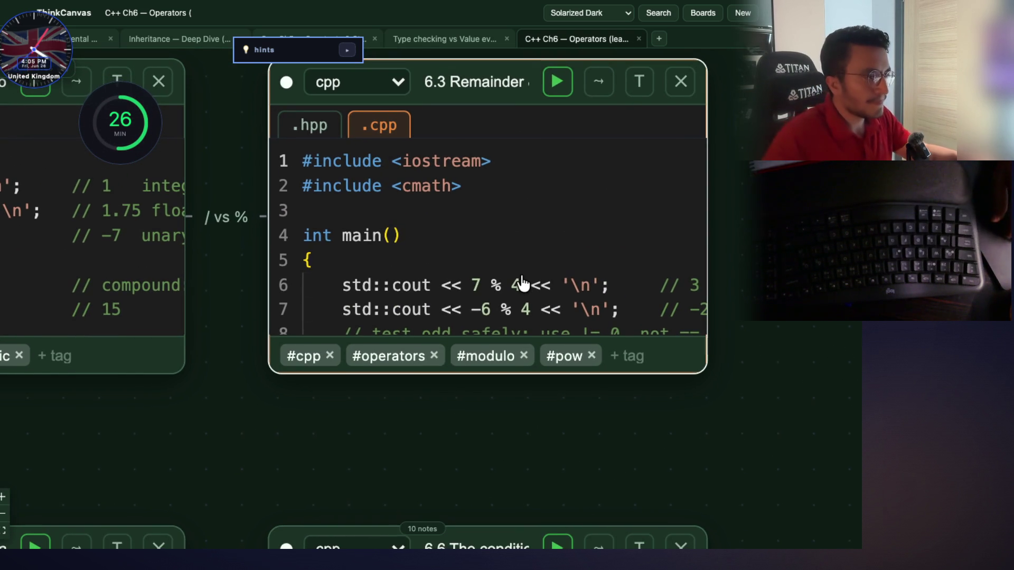
scroll(520, 281, "down", 5)
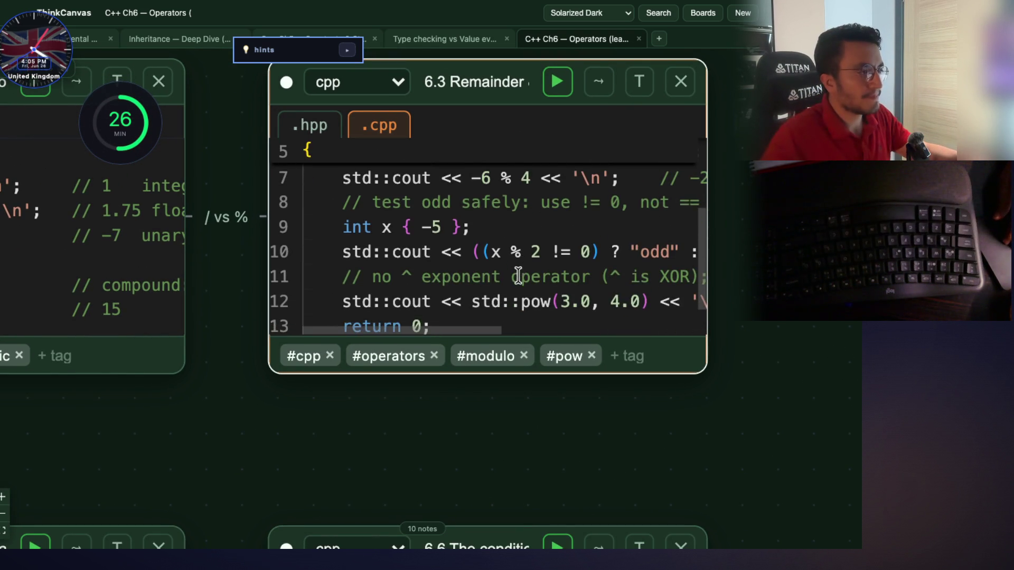
scroll(518, 275, "up", 3)
Scroll across the 6.3 code horizontally, then pan down to bring notes 6.5 and 6.6 into view
scroll(518, 275, "right", 3)
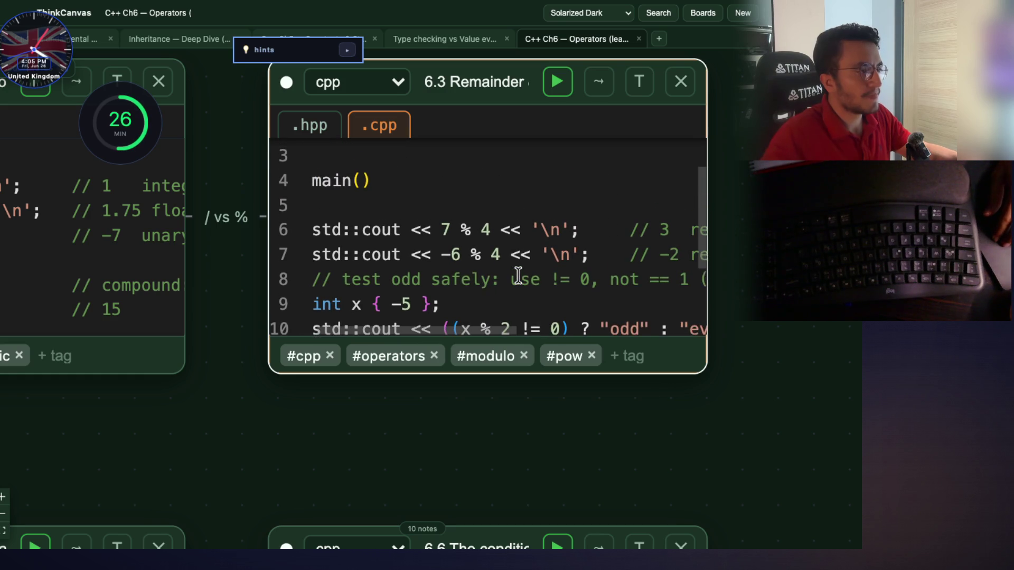
scroll(518, 275, "right", 3)
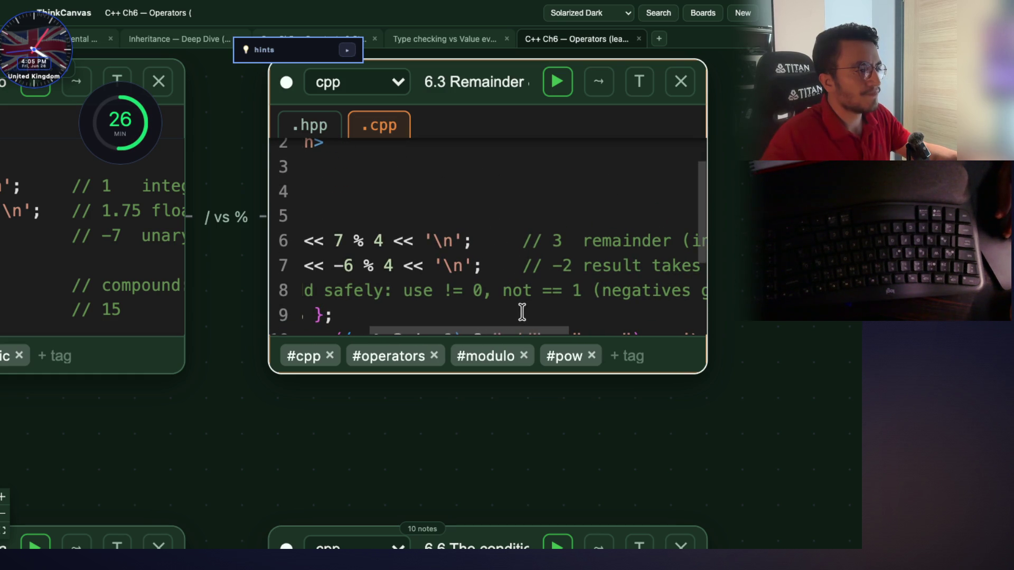
scroll(496, 326, "right", 5)
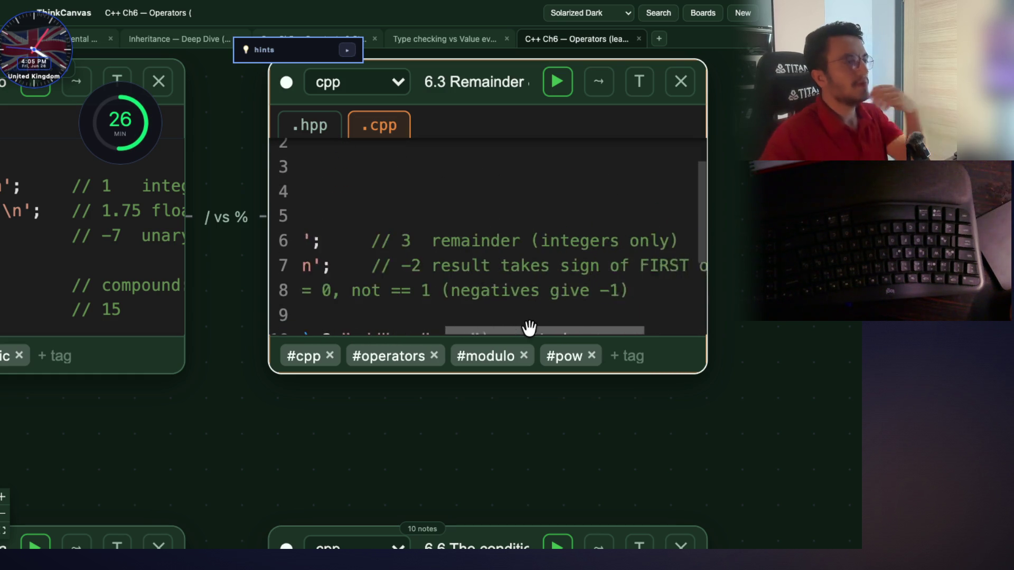
scroll(541, 330, "left", 5)
scroll(483, 331, "right", 5)
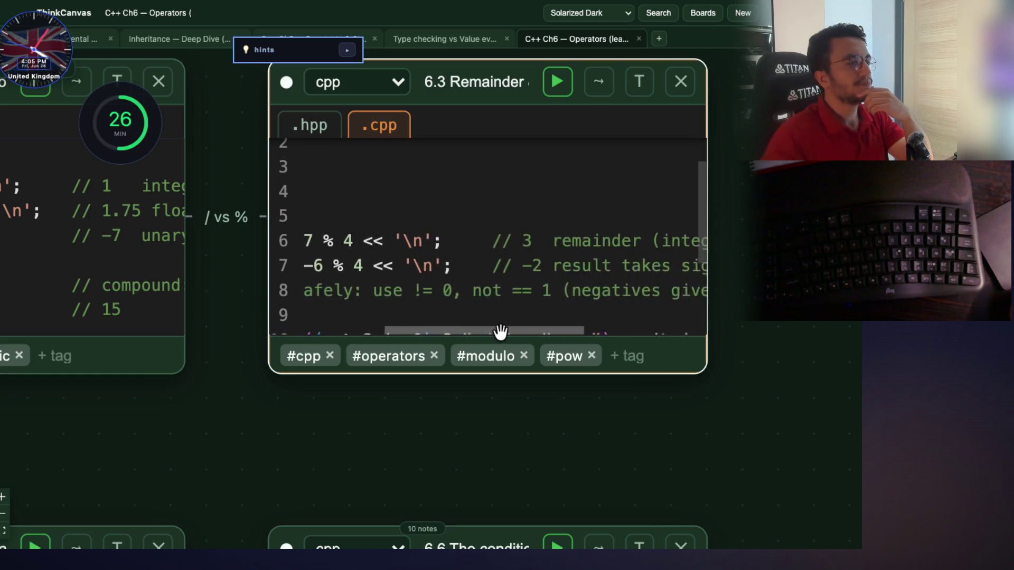
scroll(526, 331, "right", 5)
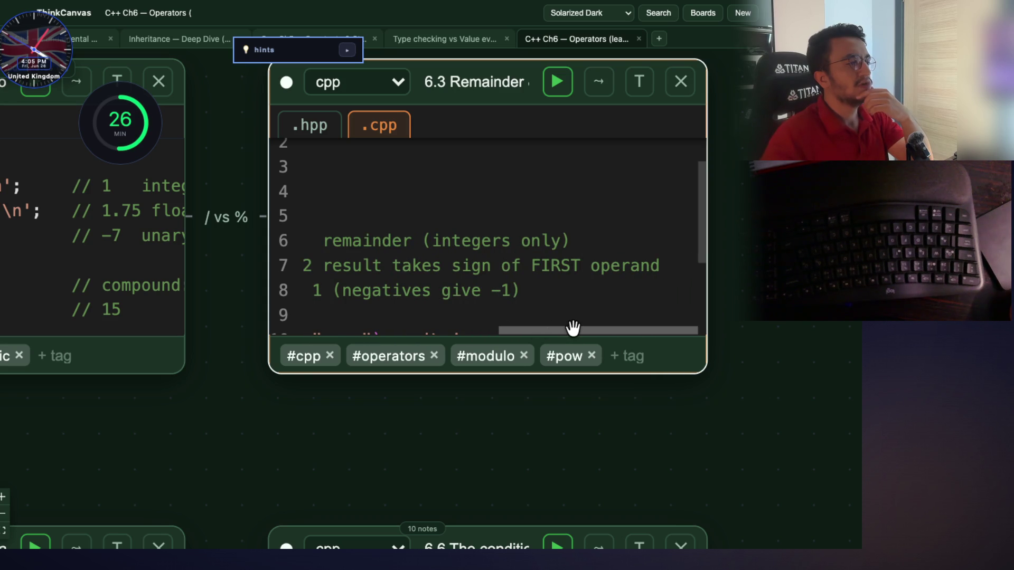
scroll(528, 330, "left", 8)
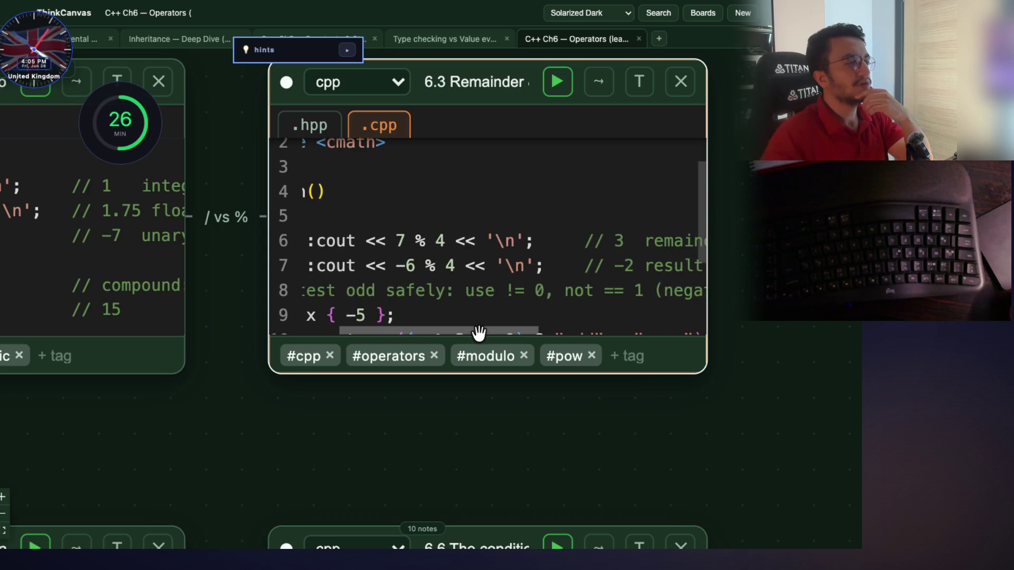
scroll(465, 333, "left", 3)
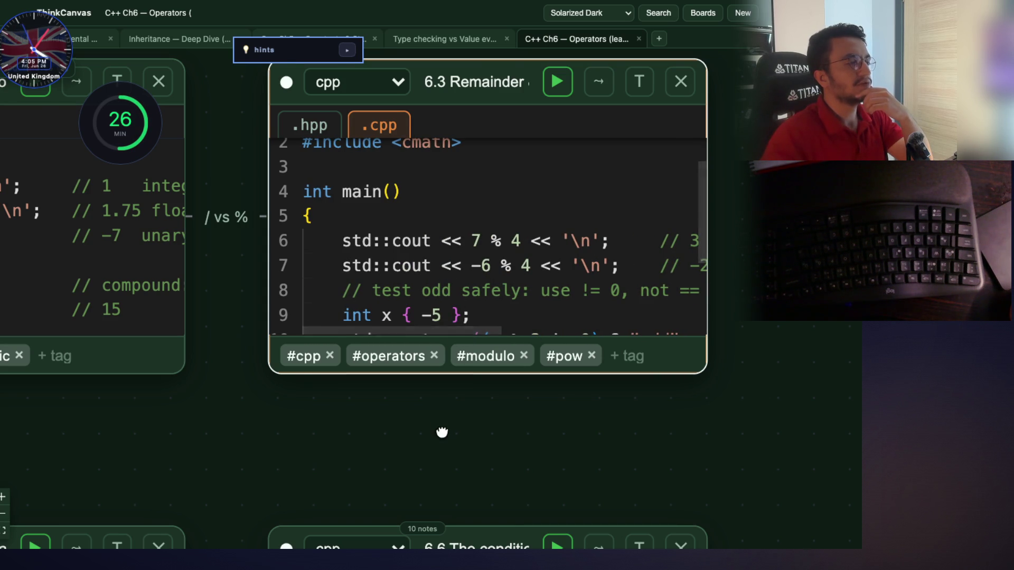
left_click_drag(442, 430, 651, 217)
scroll(495, 227, "down", 5)
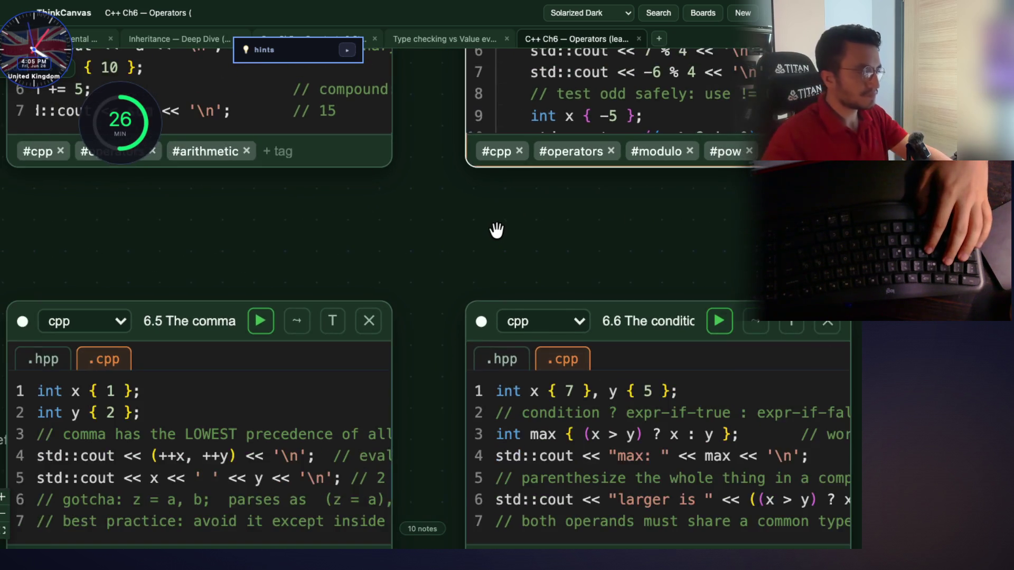
Pan to the 6.4 increment note, focus it and scroll across its code
mouse_move(486, 242)
left_mouse_down()
mouse_move(690, 190)
mouse_move(713, 206)
mouse_move(729, 202)
left_mouse_up()
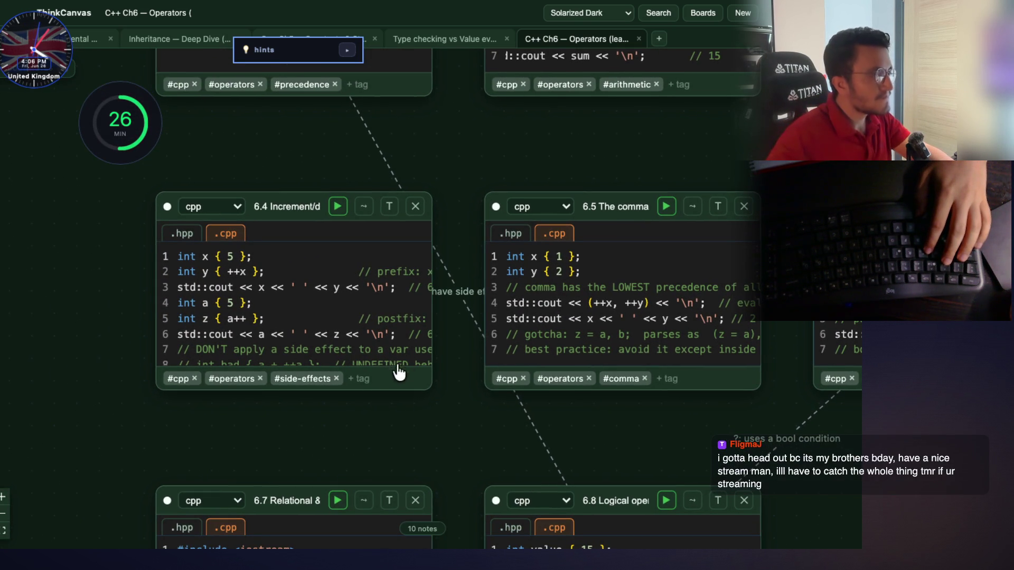
scroll(192, 334, "up", 3)
scroll(193, 334, "up", 2)
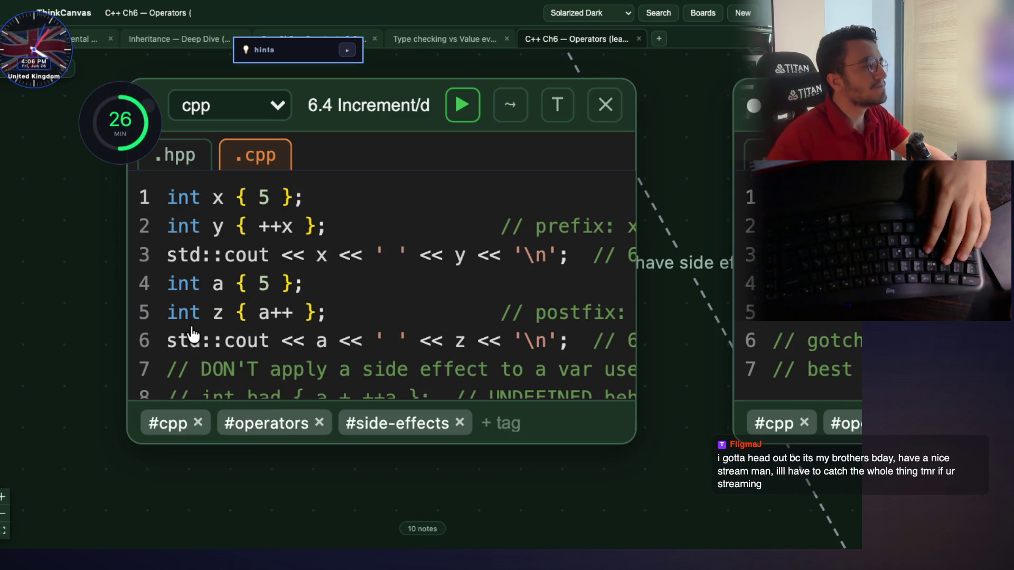
left_click(327, 298)
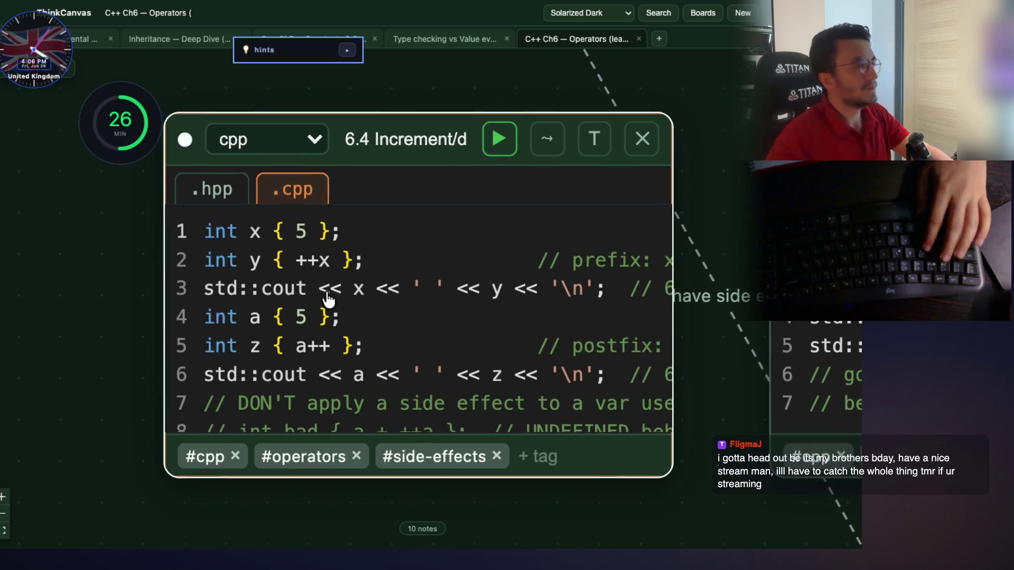
scroll(403, 305, "right", 5)
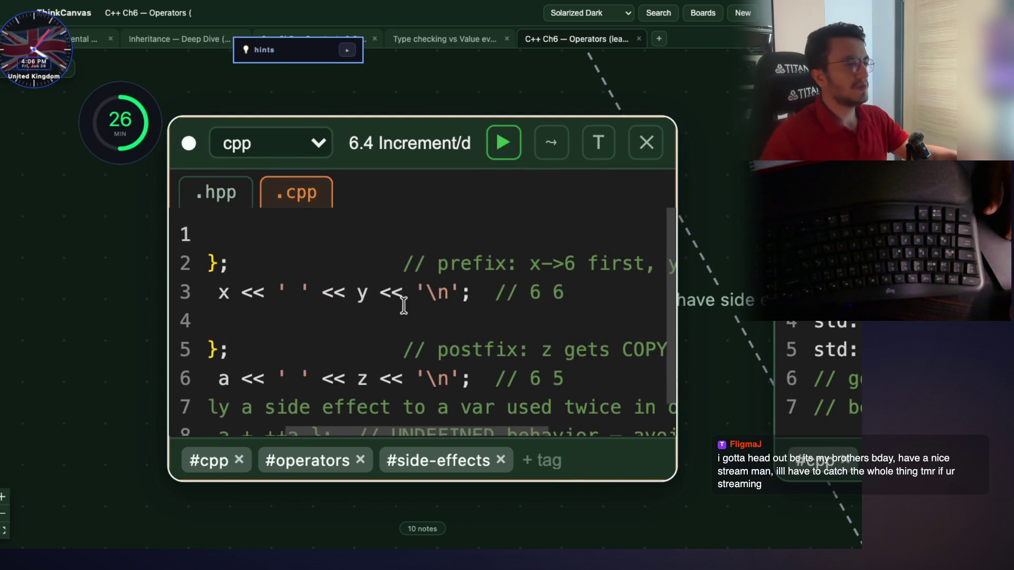
scroll(534, 267, "right", 4)
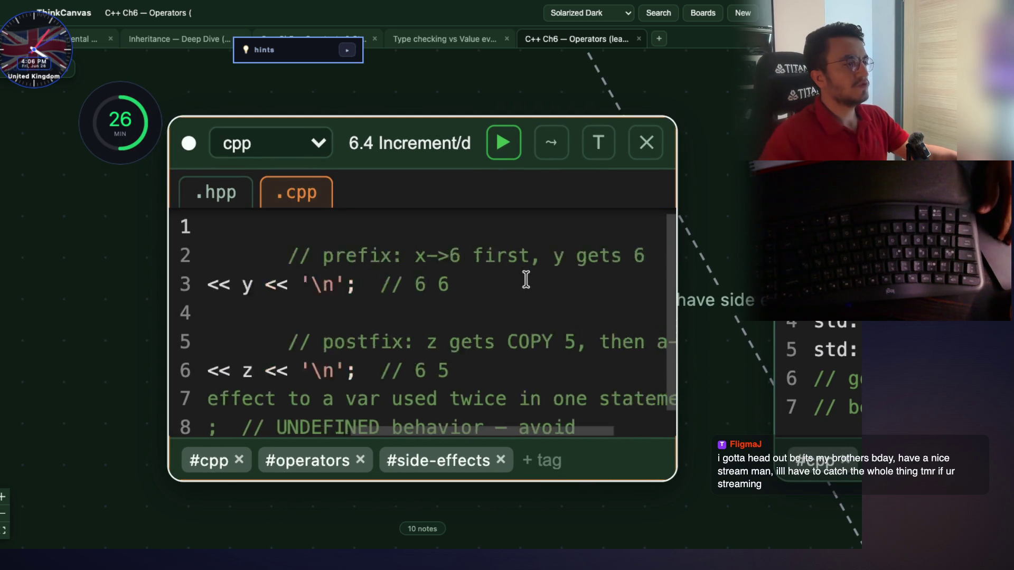
scroll(481, 422, "left", 10)
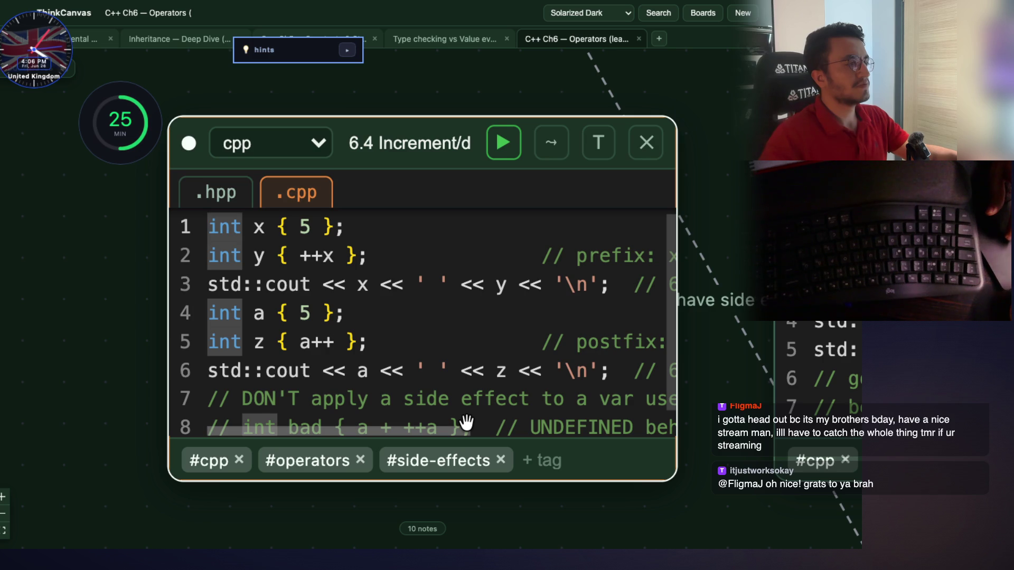
scroll(496, 420, "right", 8)
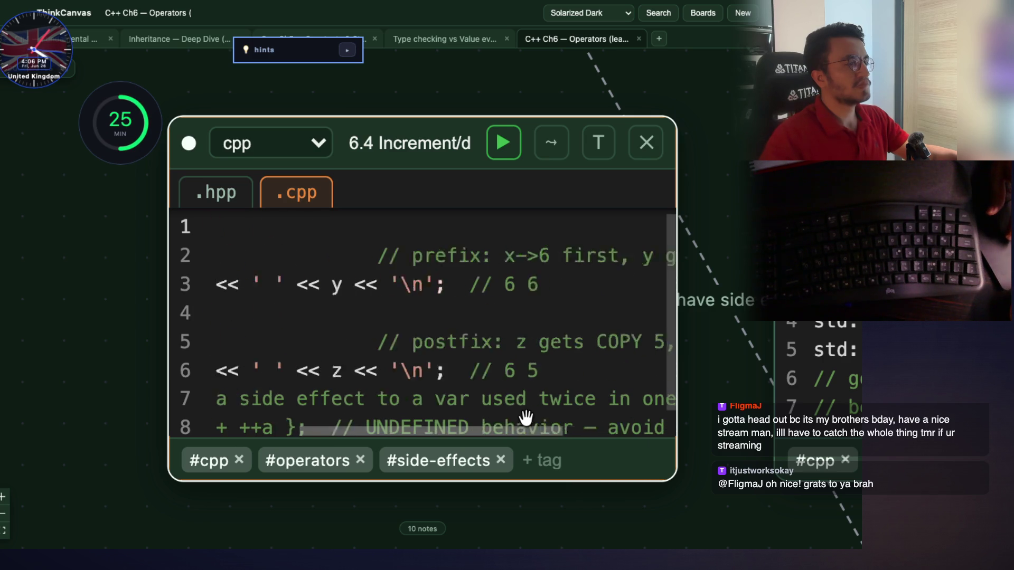
scroll(531, 418, "left", 1)
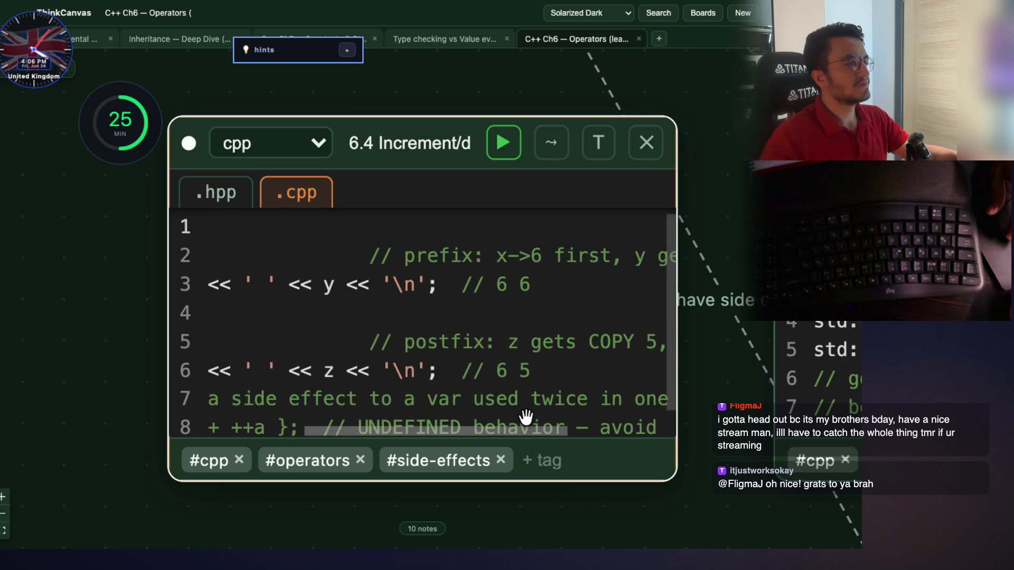
scroll(538, 418, "right", 3)
scroll(542, 415, "left", 5)
Select ++x on line 2 and the whole std::cout statement on line 3 of the 6.4 code
left_click_drag(335, 256, 300, 257)
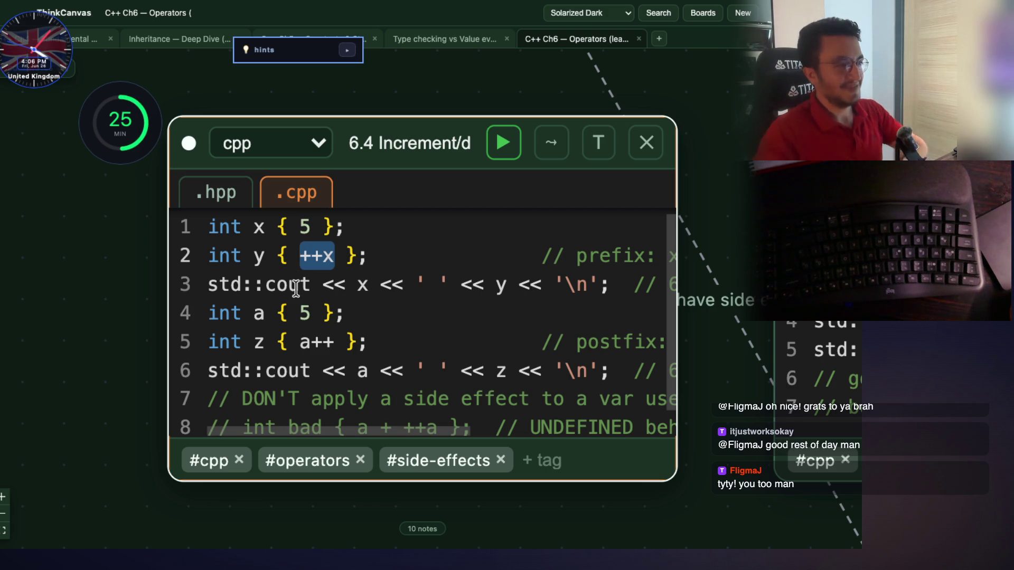
scroll(409, 332, "down", 3)
left_click(401, 338)
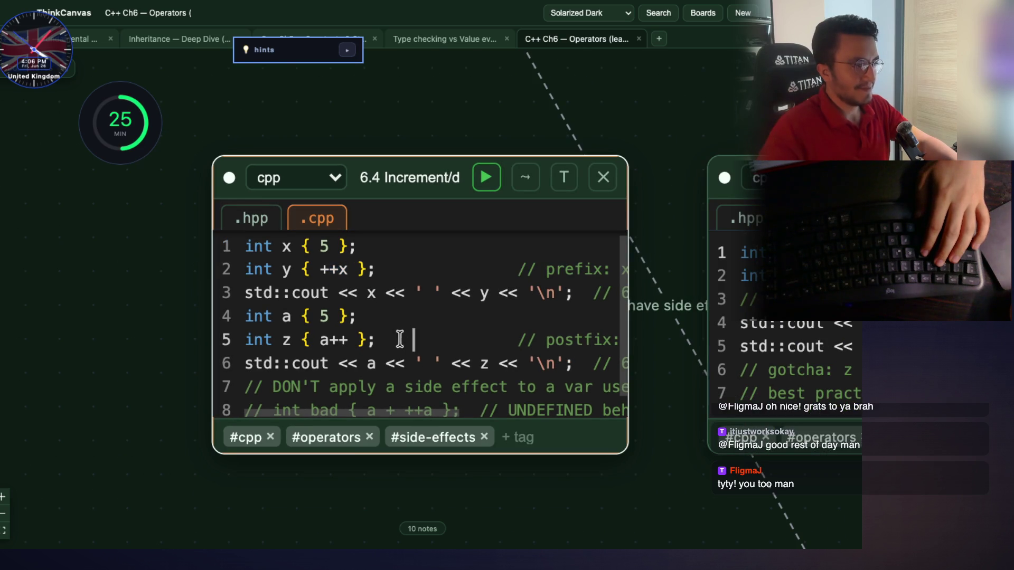
mouse_move(574, 292)
left_mouse_down()
mouse_move(253, 314)
mouse_move(254, 292)
mouse_move(244, 294)
left_mouse_up()
key("super+Tab")
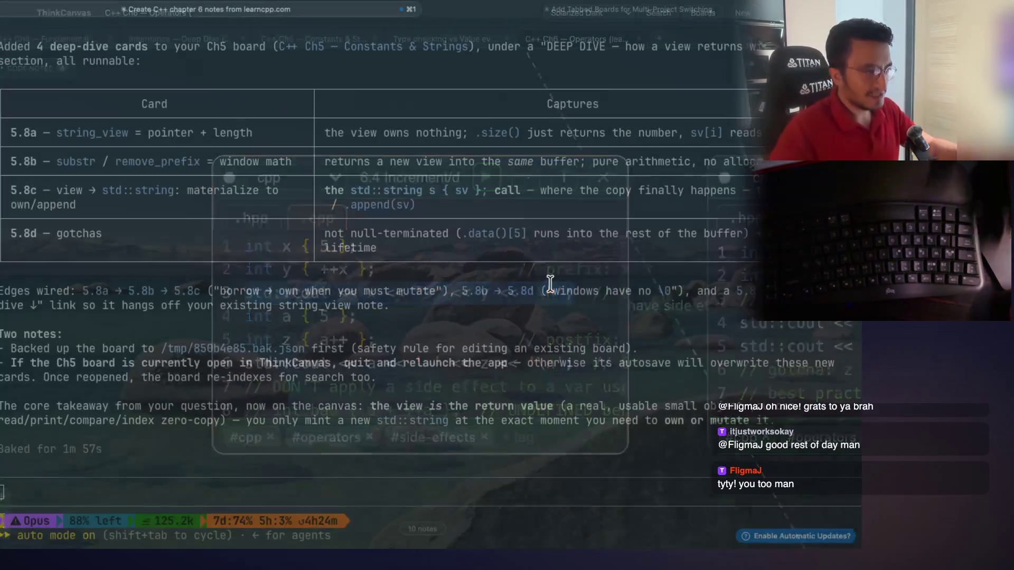
Check the StreamArena stream's live chat in Chrome, then switch back out of Chrome
key("super+Tab")
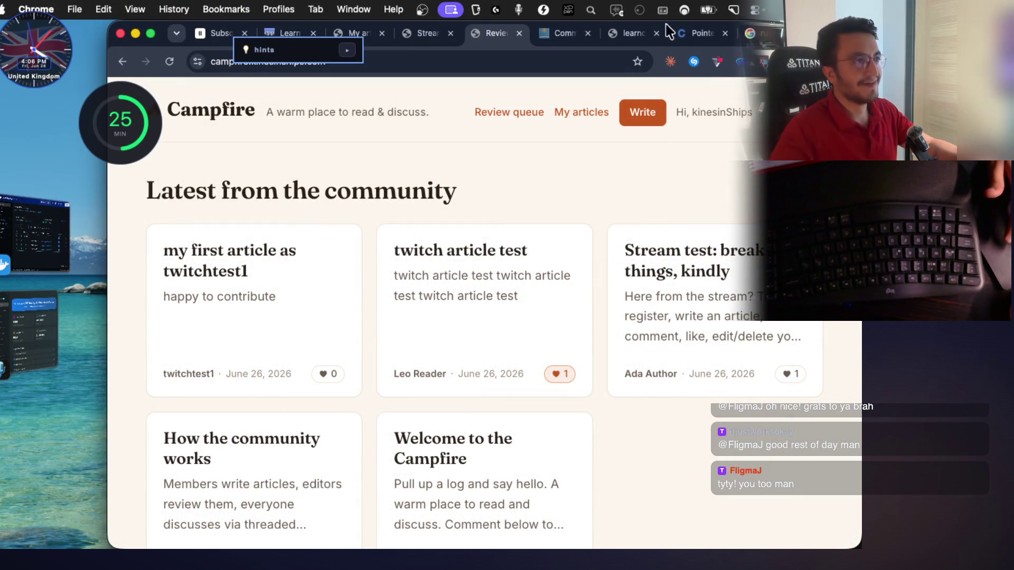
left_click(402, 41)
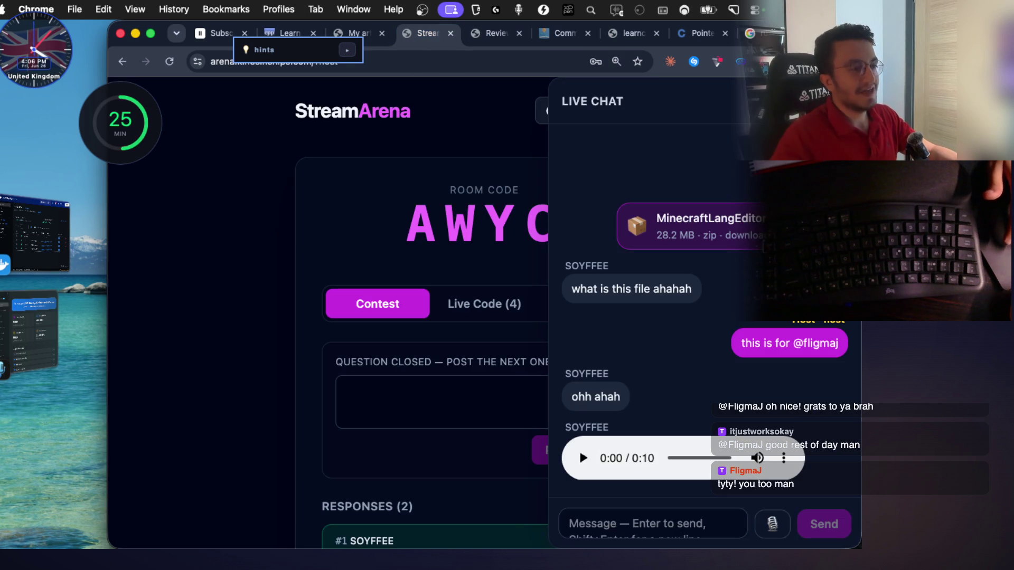
key("super+Tab")
key("super+Tab")
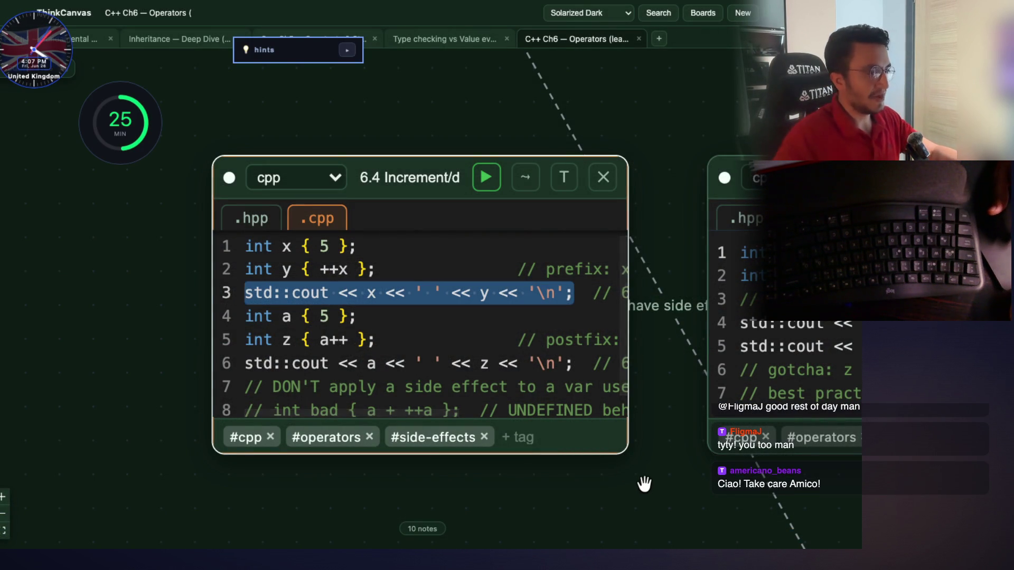
Pan and zoom through cards 6.5, 6.7 and 6.8, centring the 6.8 Logical card
scroll(633, 449, "down", 3)
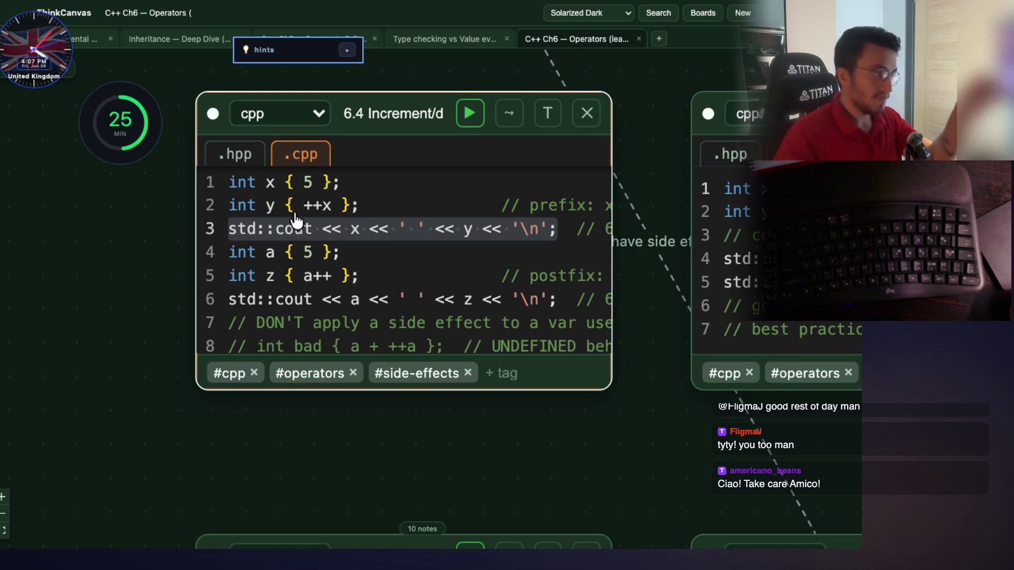
mouse_move(533, 412)
left_mouse_down()
mouse_move(503, 426)
mouse_move(342, 356)
mouse_move(294, 172)
mouse_move(317, 116)
mouse_move(287, 93)
left_mouse_up()
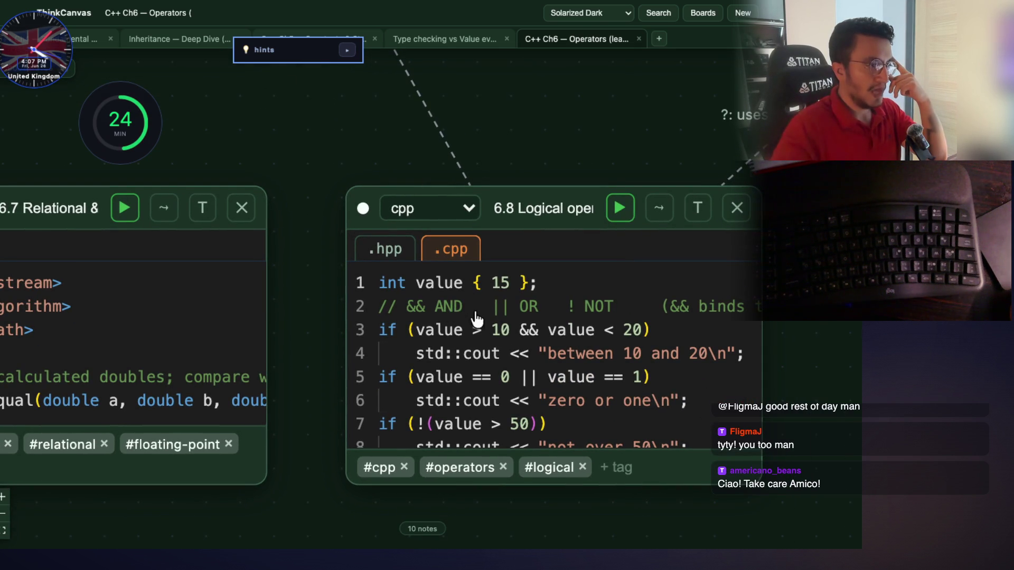
scroll(688, 330, "down", 15)
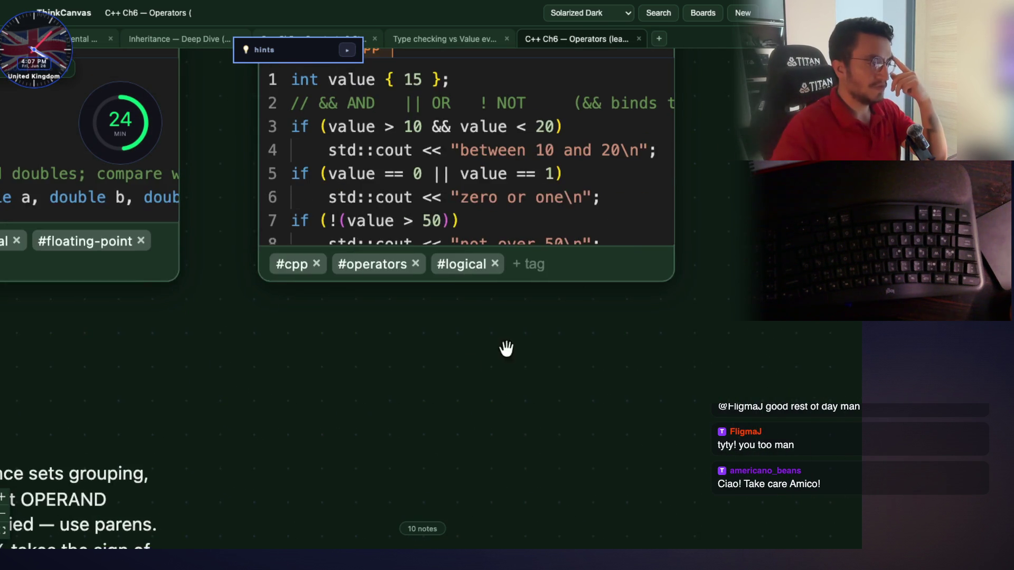
scroll(613, 138, "up", 15)
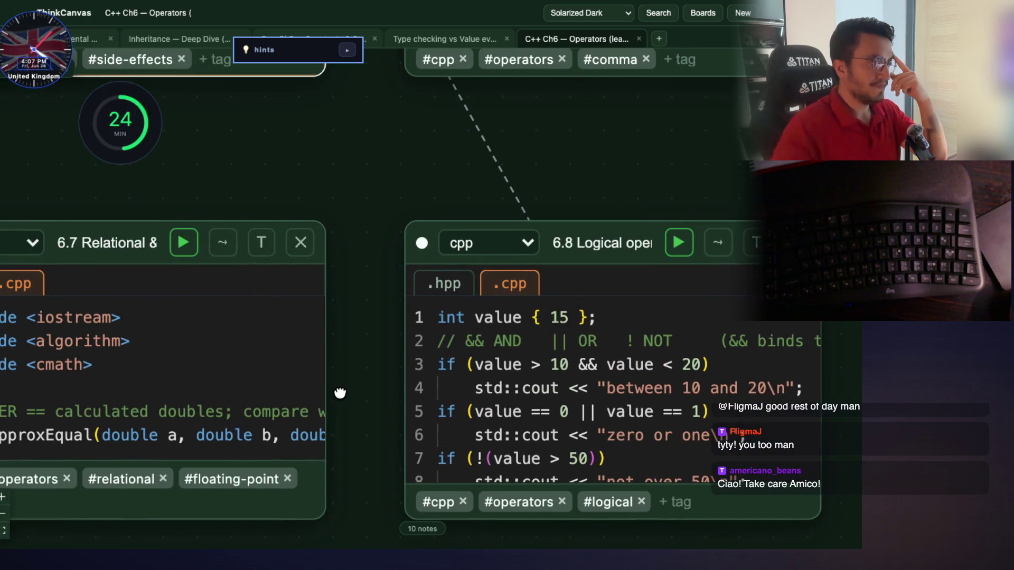
left_click_drag(340, 393, 376, 484)
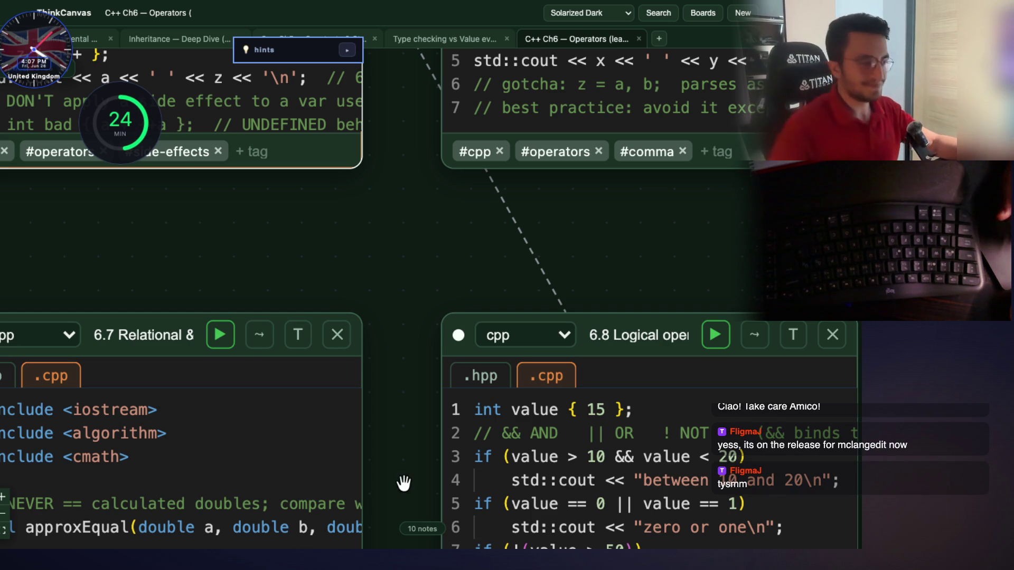
left_click_drag(452, 254, 301, 296)
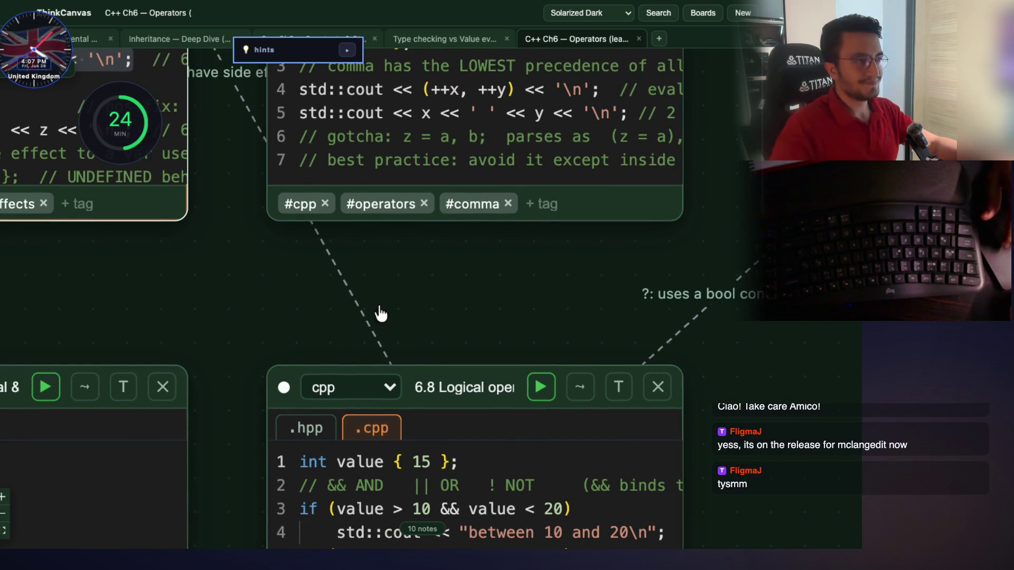
Zoom out to frame cards 6.4 through 6.8 and move the hints note onto the 6.4 card
scroll(461, 276, "down", 1)
scroll(453, 294, "down", 4)
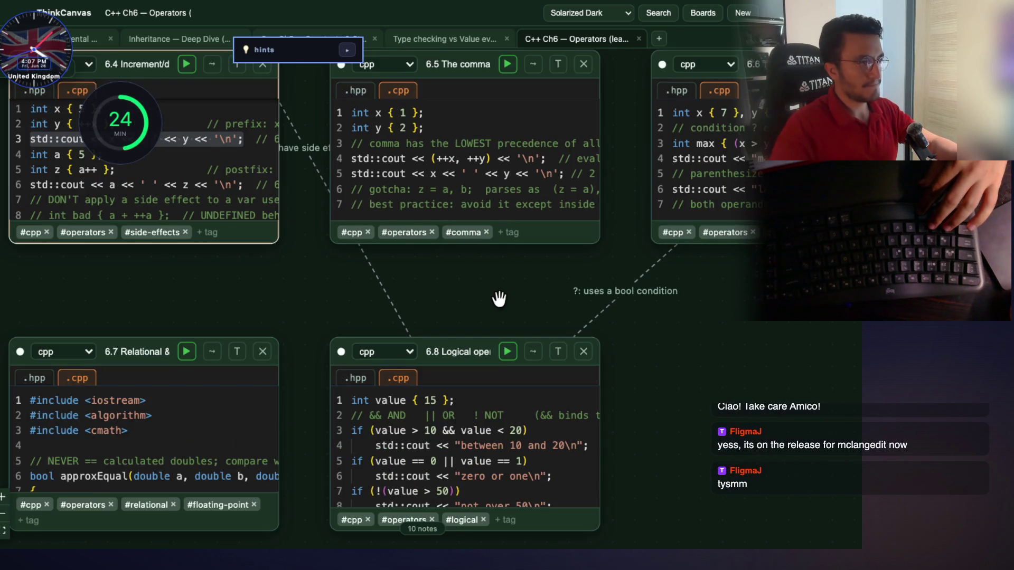
left_click_drag(482, 301, 437, 375)
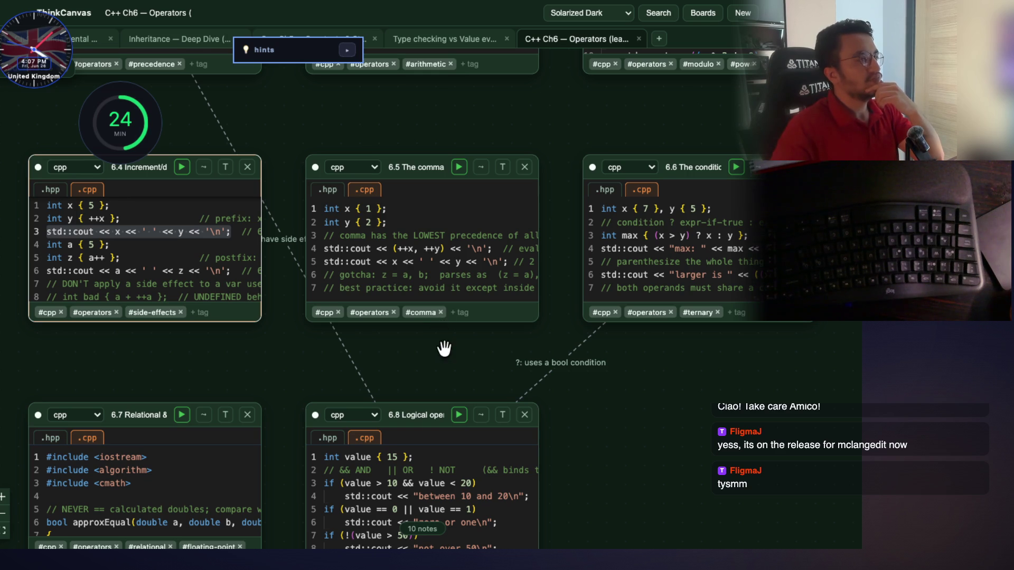
mouse_move(280, 58)
left_mouse_down()
mouse_move(108, 182)
mouse_move(90, 215)
left_mouse_up()
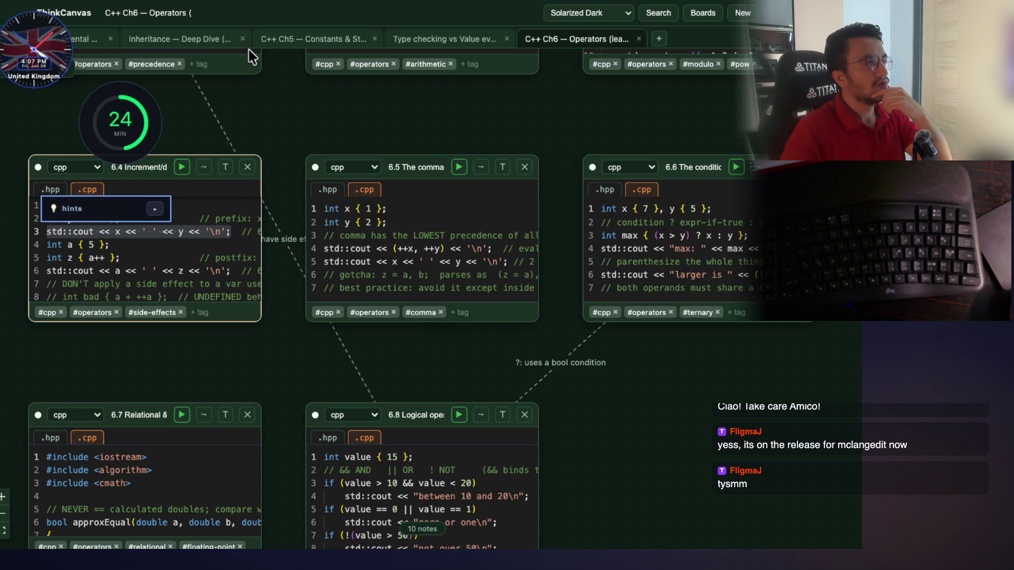
Search the boards for "java" and open PriorityQueue & Frequency Tables (Java)
left_click(689, 23)
left_click(262, 21)
type("java")
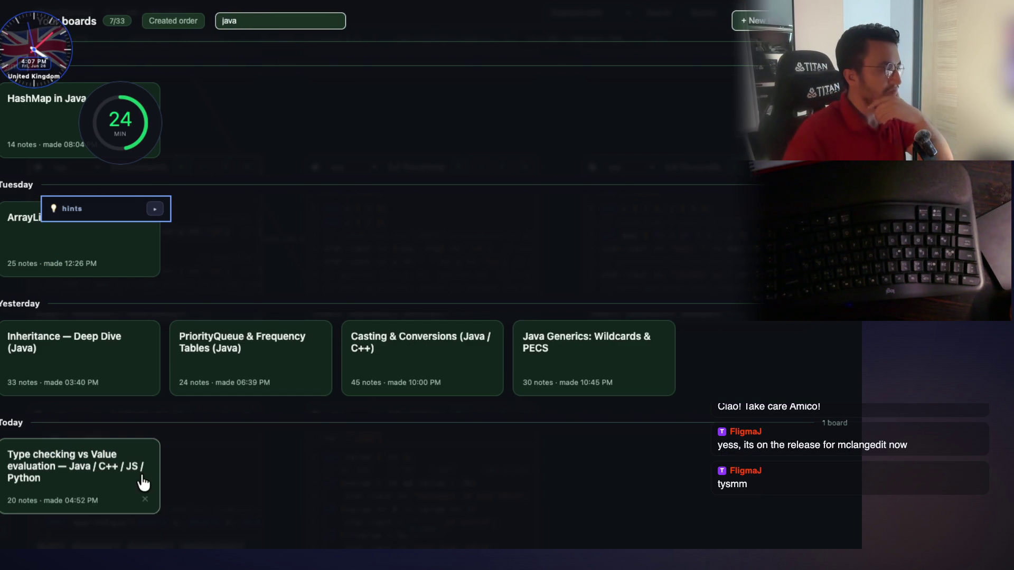
left_click(271, 360)
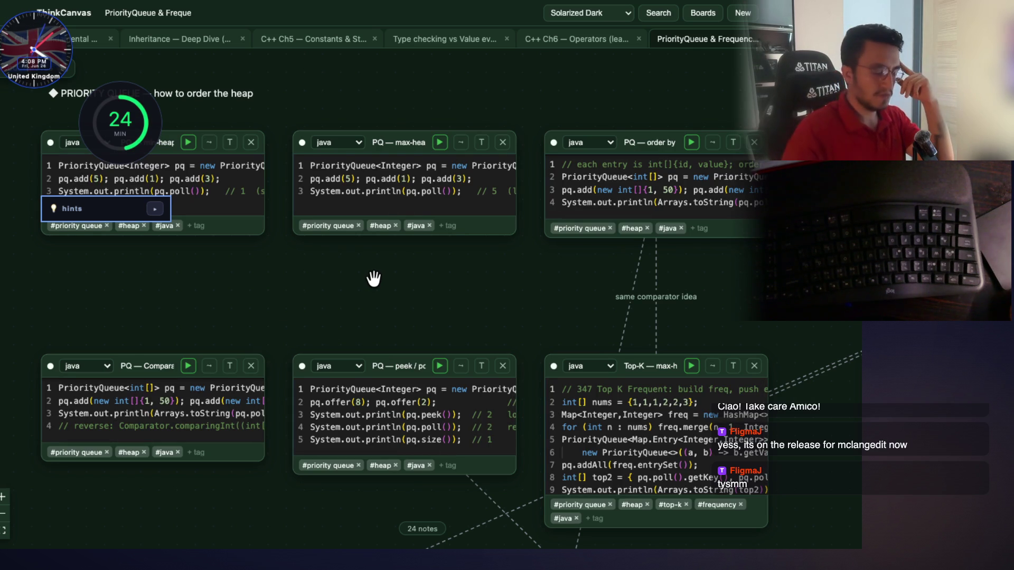
Pan past the max-heap, comparator and peek/poll cards to centre the Top-K card
mouse_move(368, 278)
left_mouse_down()
mouse_move(371, 301)
mouse_move(464, 414)
mouse_move(558, 407)
left_mouse_up()
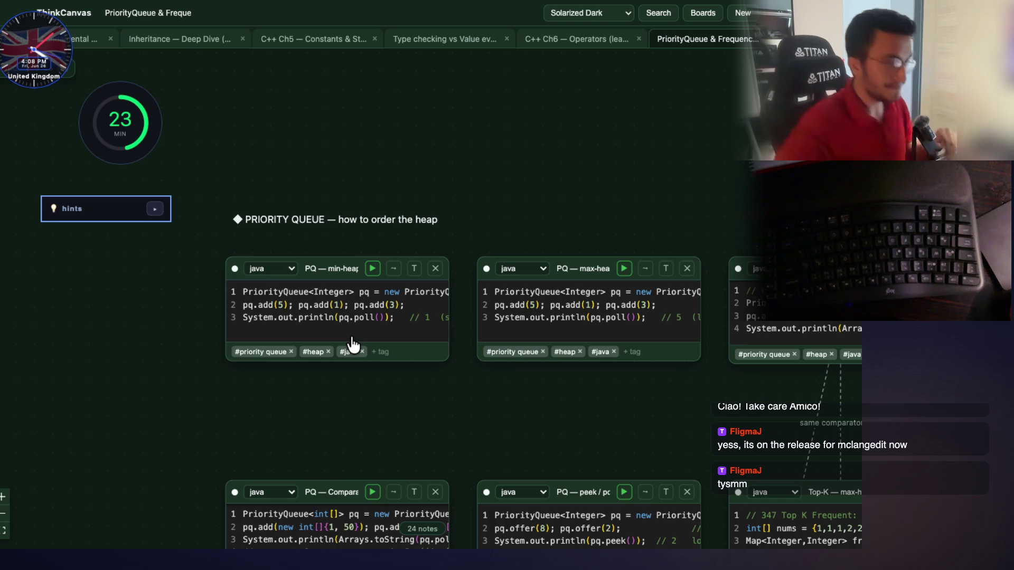
scroll(355, 319, "up", 3)
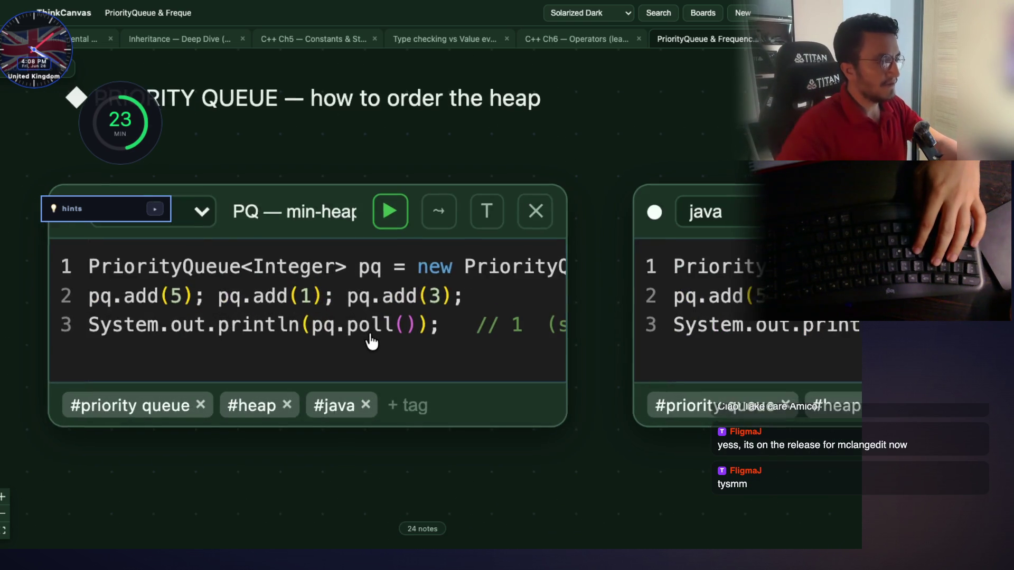
left_click_drag(533, 428, 294, 386)
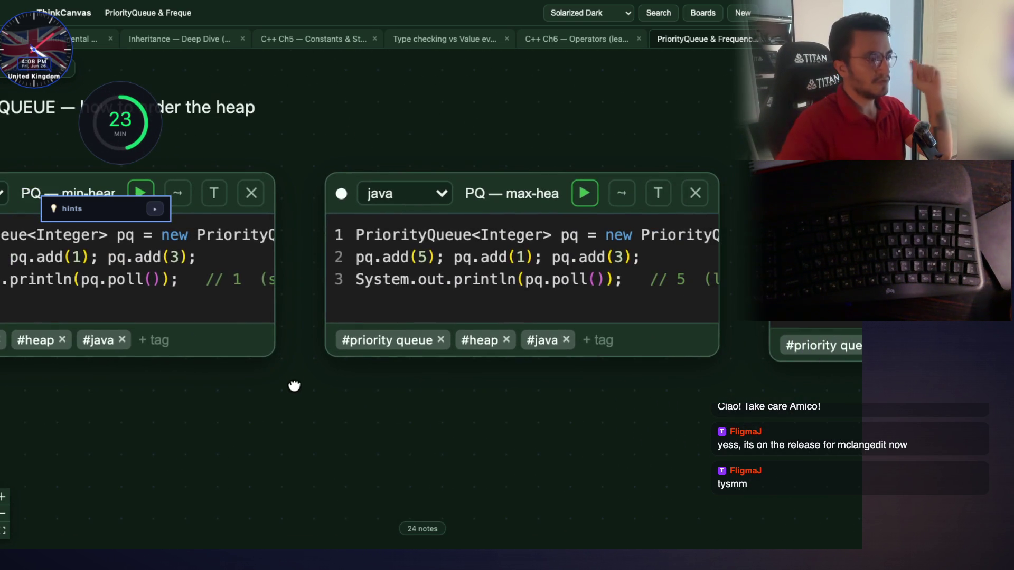
scroll(306, 388, "down", 3)
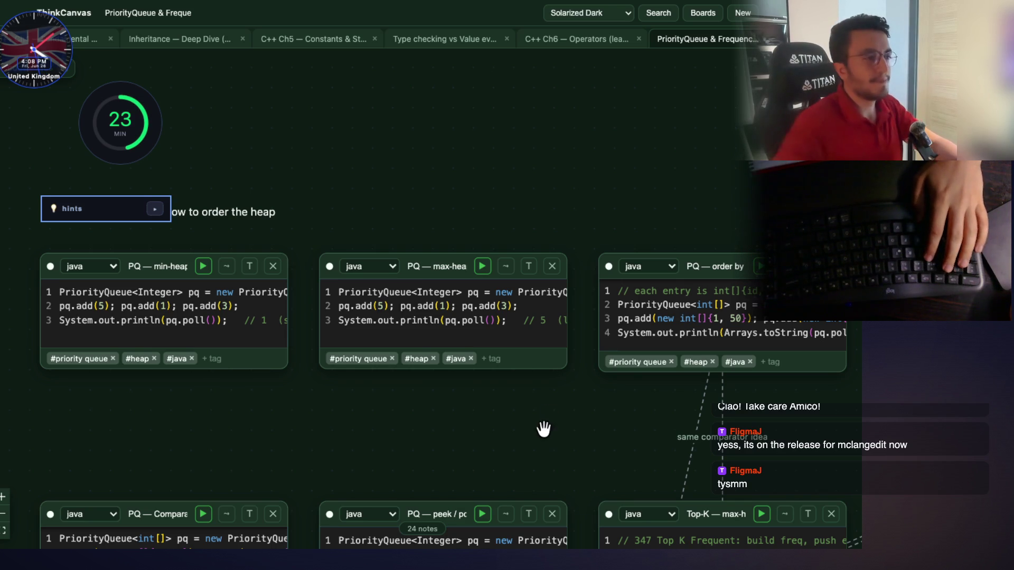
scroll(369, 416, "up", 3)
mouse_move(520, 410)
left_mouse_down()
mouse_move(383, 452)
mouse_move(310, 425)
mouse_move(295, 430)
left_mouse_up()
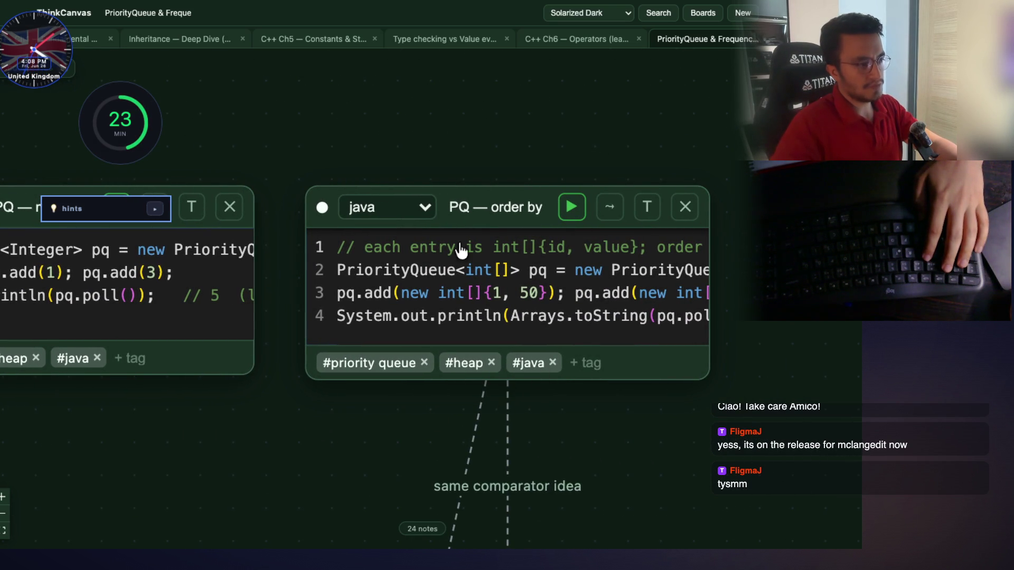
mouse_move(350, 412)
left_mouse_down()
mouse_move(627, 102)
mouse_move(506, 58)
left_mouse_up()
scroll(496, 79, "down", 3)
scroll(496, 80, "right", 4)
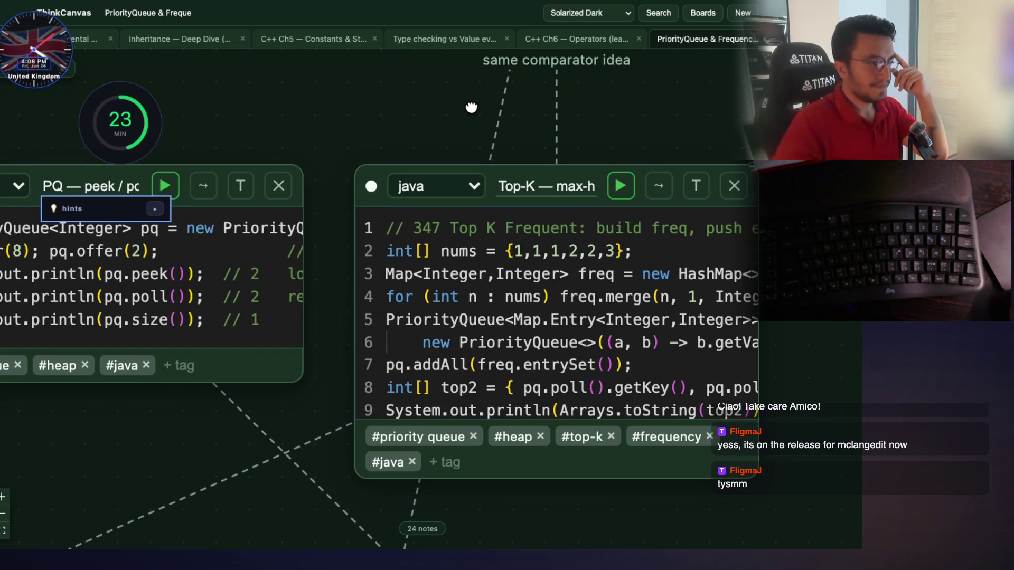
scroll(655, 340, "right", 5)
scroll(655, 341, "down", 1)
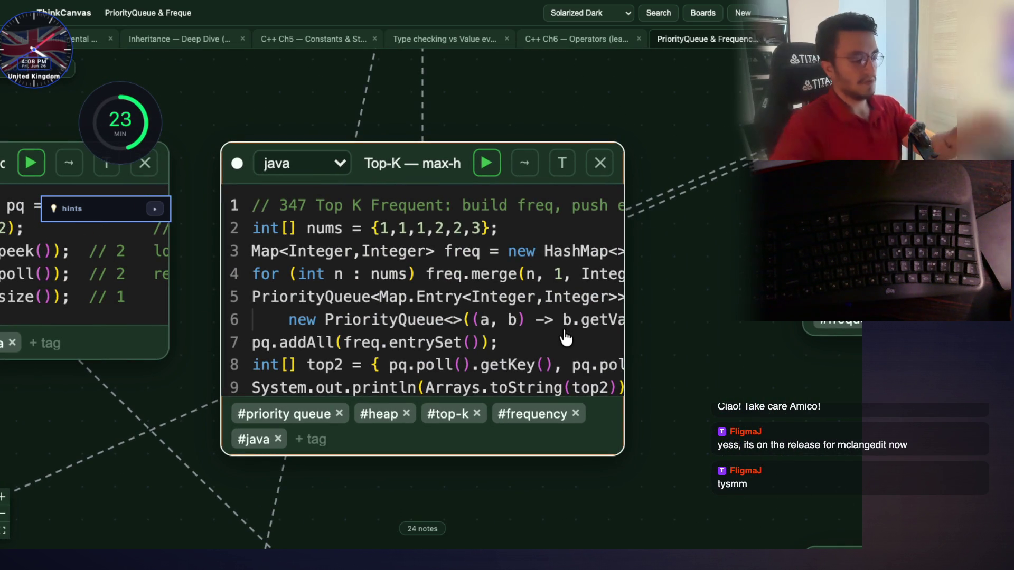
Start a recall drill on the Top-K card, reveal its code, and tidy the timer and hints widgets
key("r")
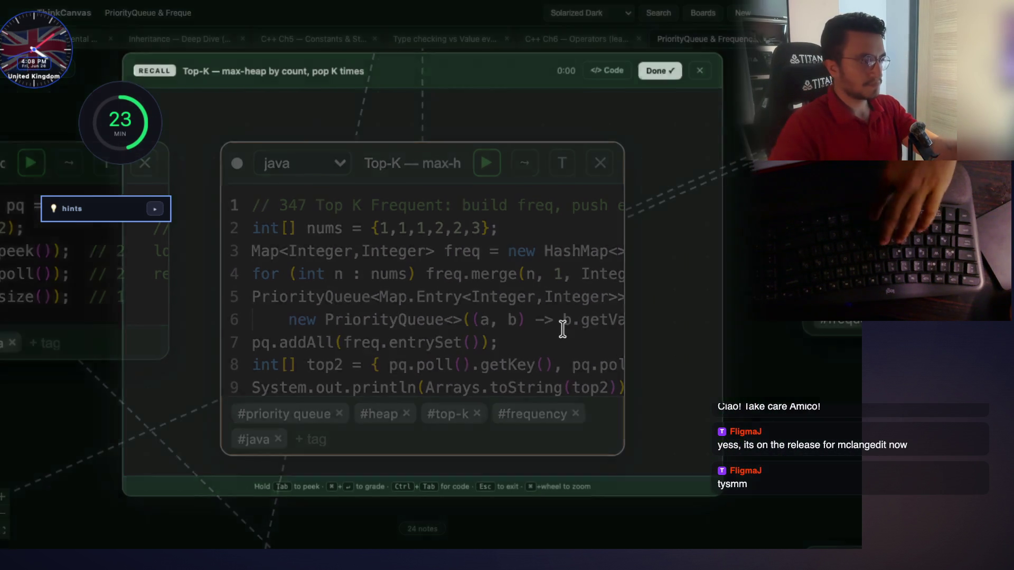
left_click(607, 70)
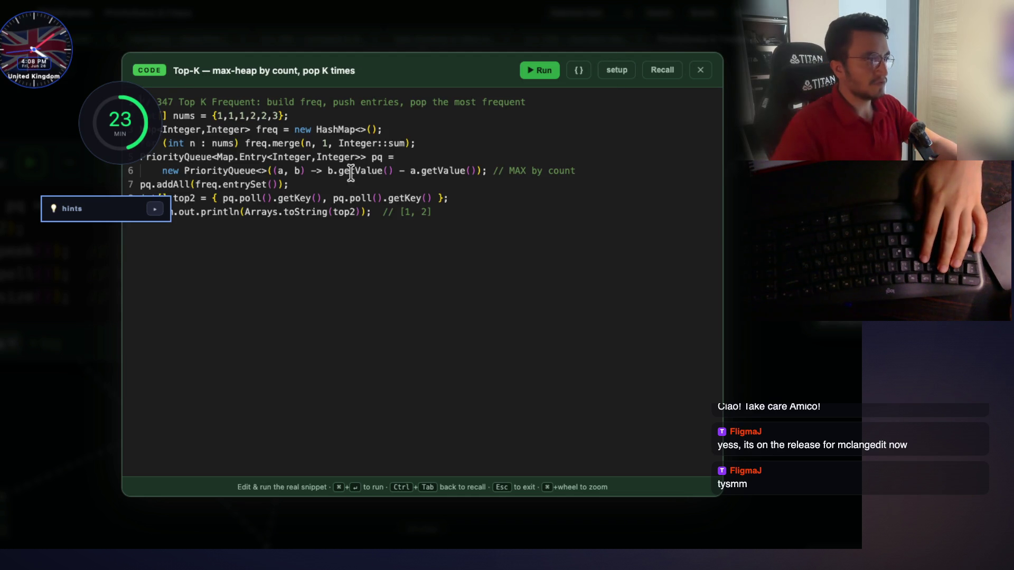
scroll(293, 180, "up", 5)
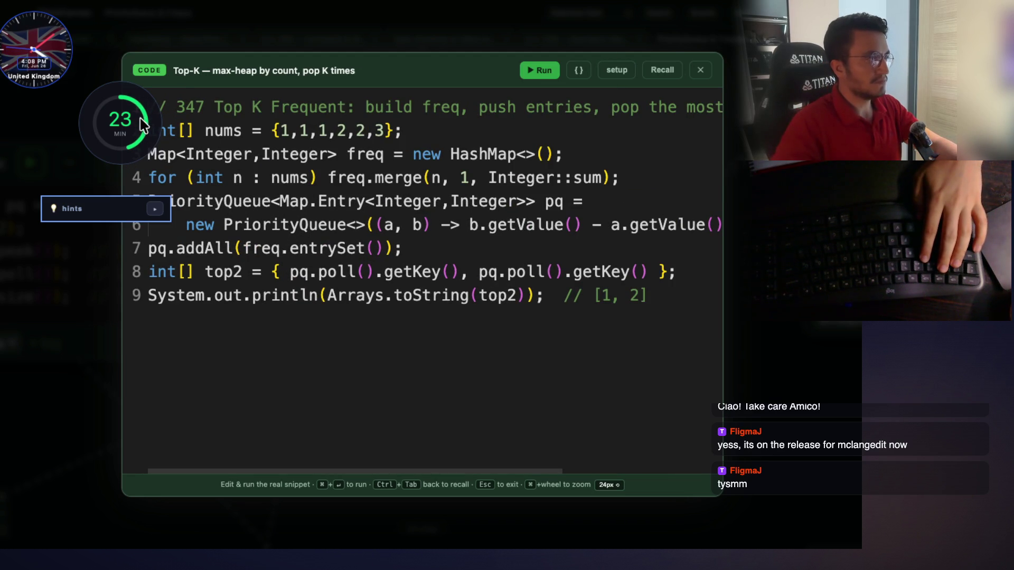
mouse_move(142, 124)
left_mouse_down()
mouse_move(105, 104)
mouse_move(89, 47)
mouse_move(101, 56)
mouse_move(103, 47)
left_mouse_up()
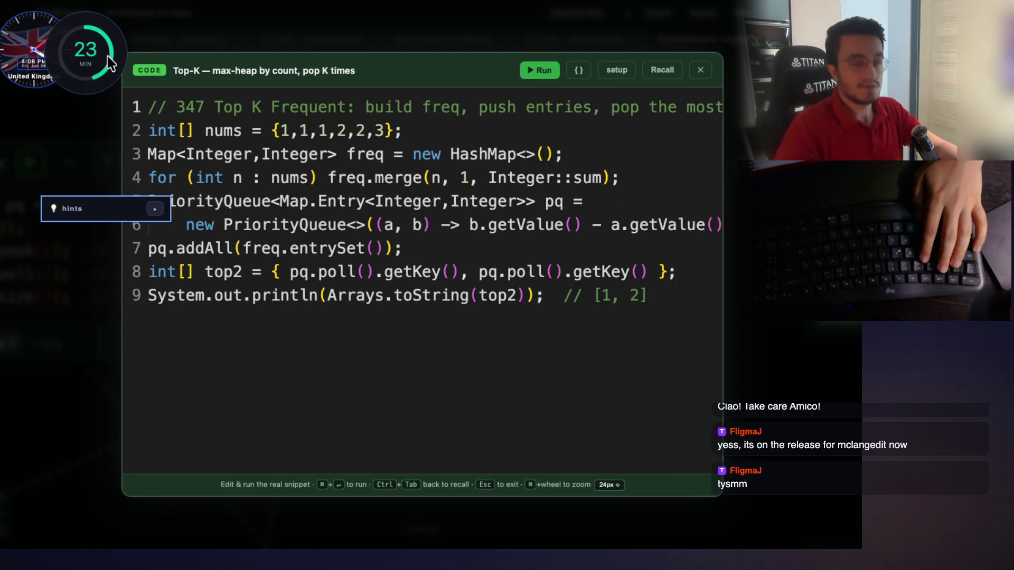
left_click_drag(121, 210, 73, 109)
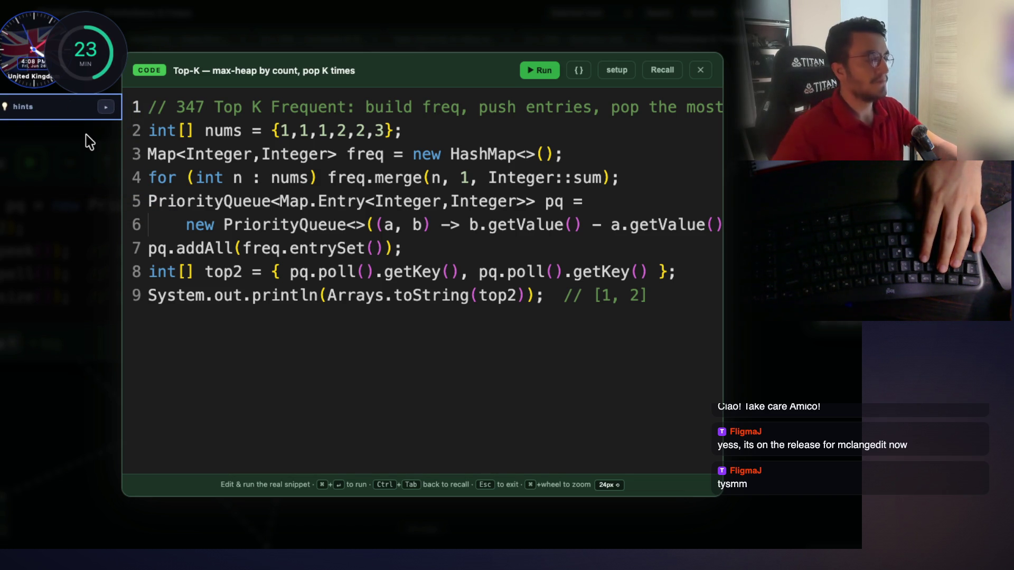
Select line 3, merge, Integer::sum, the (a, b) parameters, the int n : nums loop and freq
left_click_drag(575, 156, 290, 158)
scroll(290, 185, "up", 3)
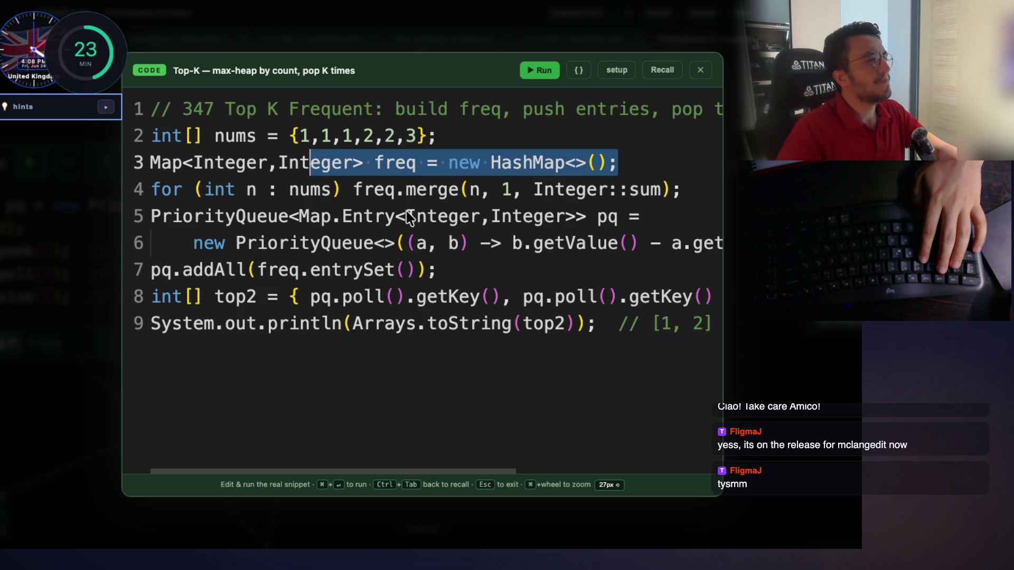
double_click(420, 191)
scroll(444, 205, "down", 3)
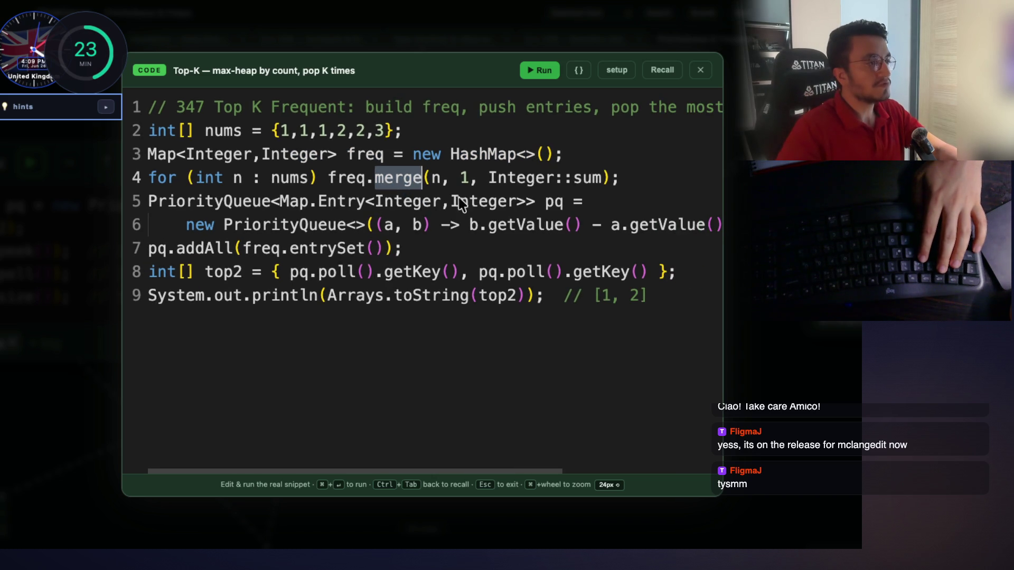
left_click_drag(602, 180, 496, 178)
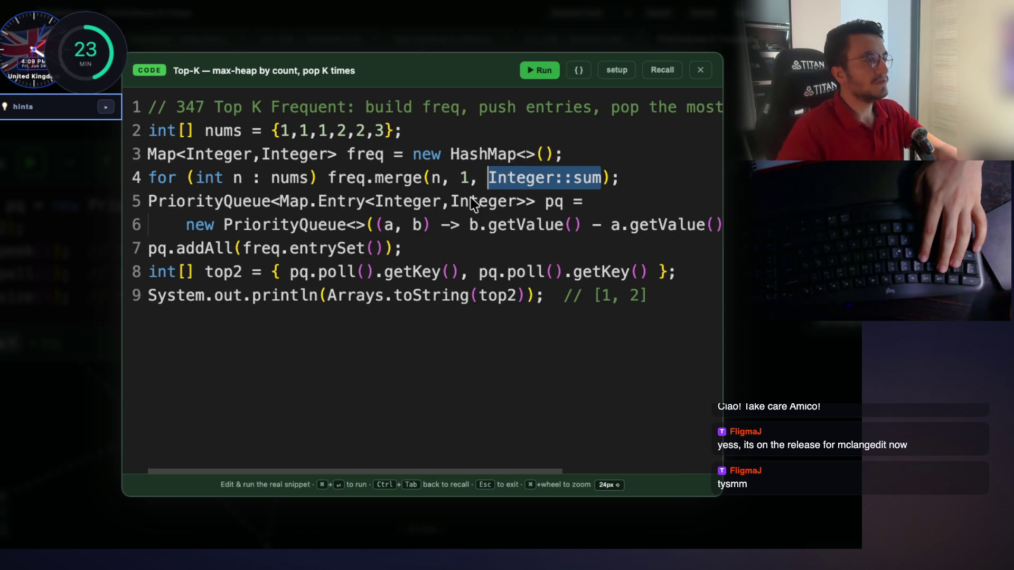
left_click(418, 226)
scroll(270, 182, "up", 2)
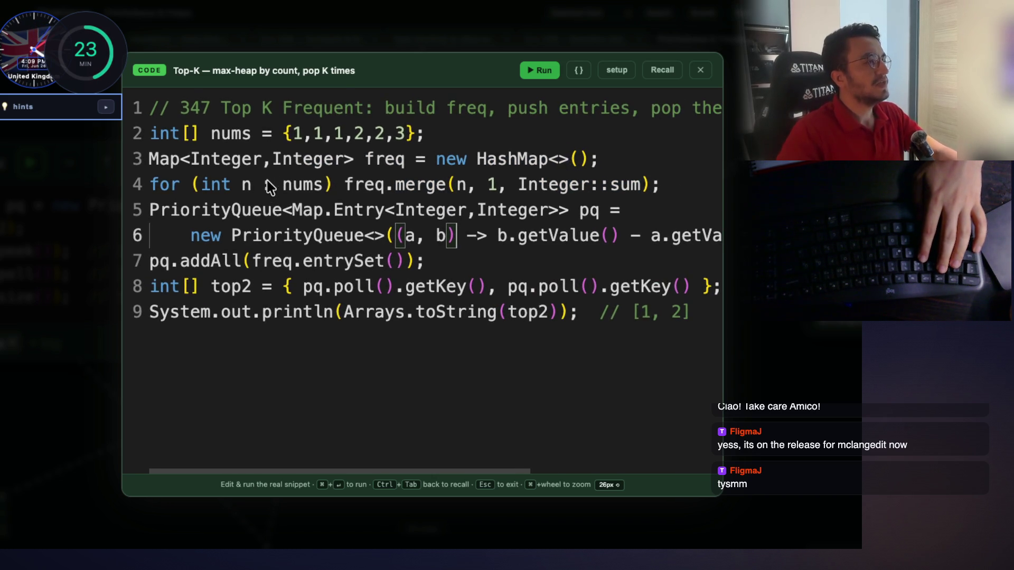
left_click_drag(333, 184, 150, 193)
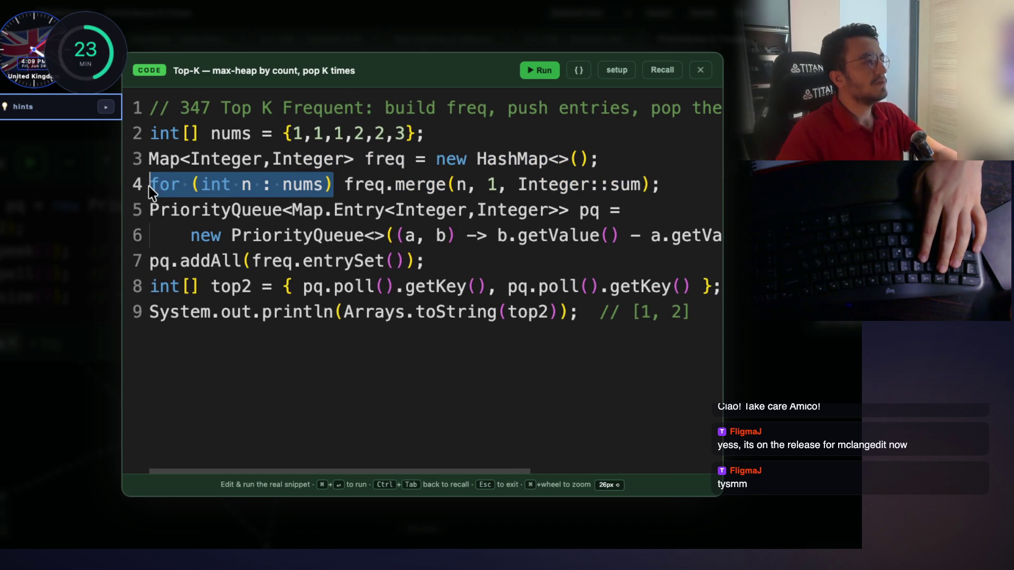
left_click(364, 185)
key("Up")
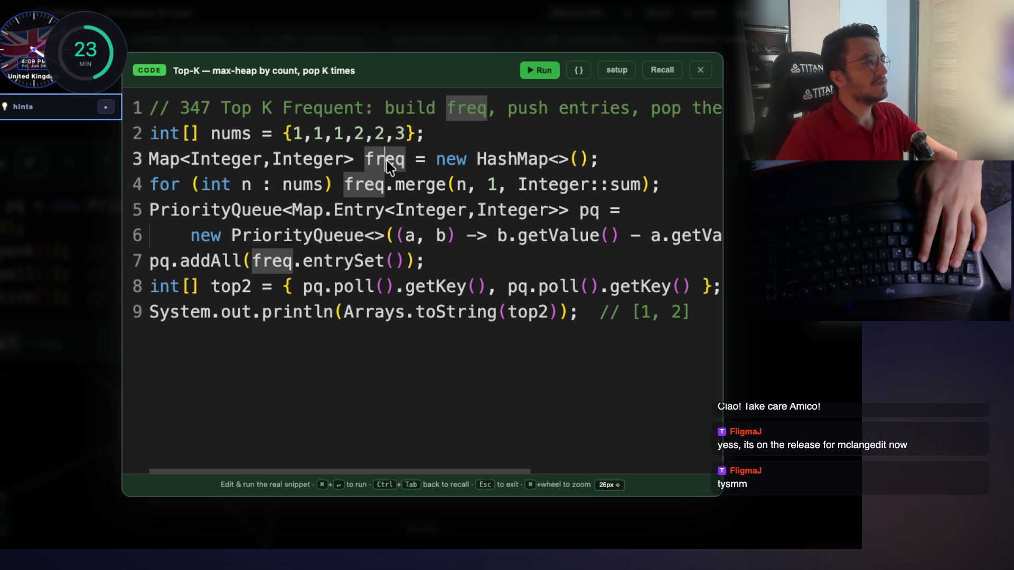
Examine the merge call's arguments: loop variable n, count 1 and Integer::sum
double_click(429, 186)
left_click(479, 186)
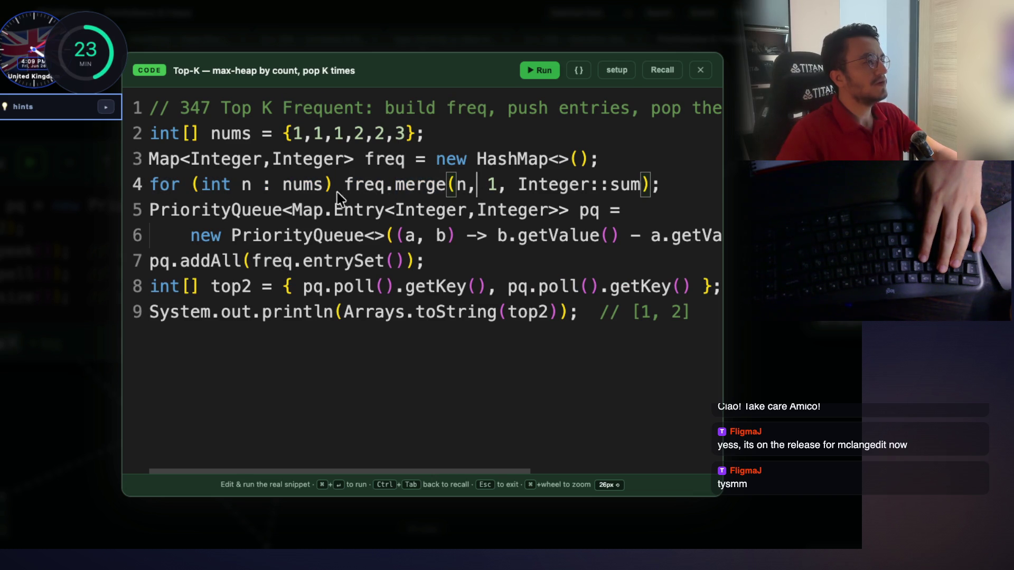
left_click(248, 187)
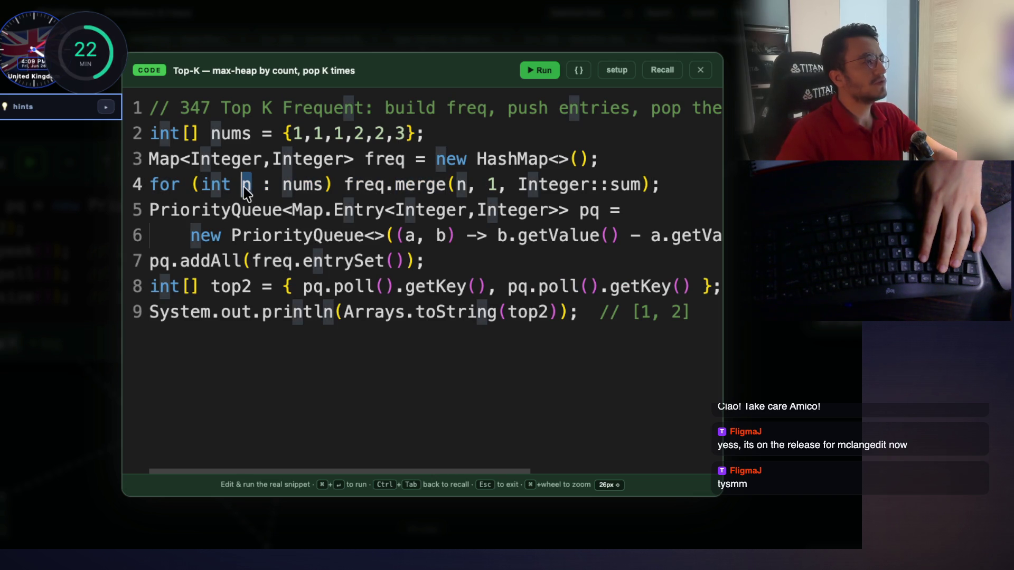
left_click(492, 185)
left_click_drag(518, 186, 632, 187)
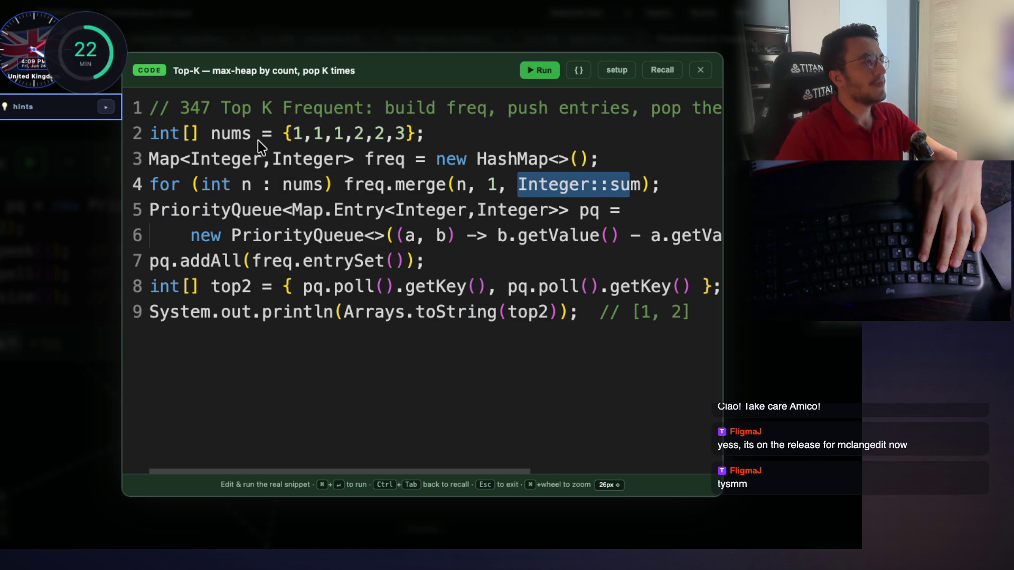
scroll(432, 128, "down", 2)
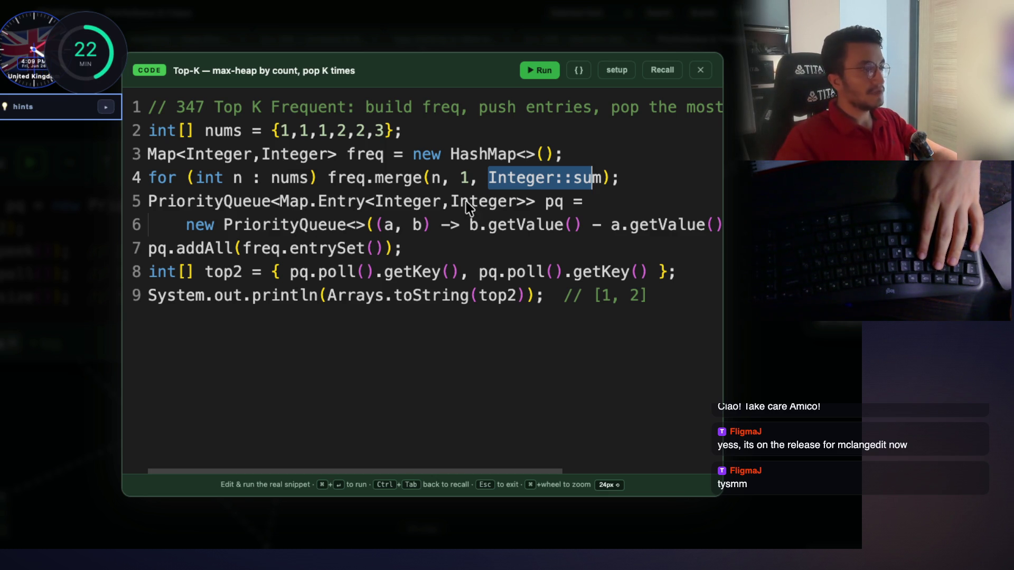
Select Map.Entry<Integer,Integer>, the getKey calls and line-6 comparator, then screenshot the snippet
mouse_move(525, 202)
left_mouse_down()
mouse_move(334, 217)
mouse_move(289, 208)
left_mouse_up()
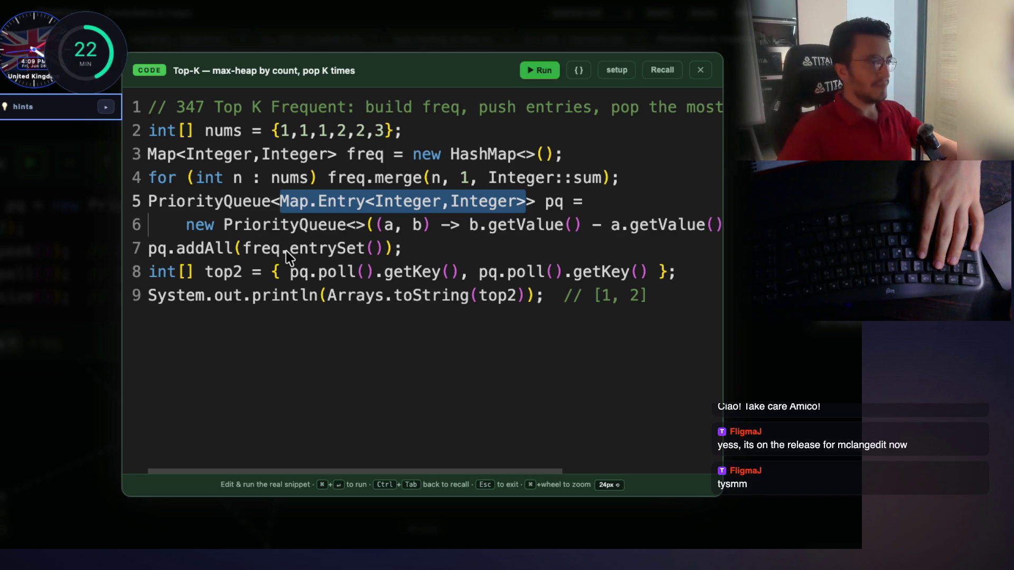
left_click(442, 271)
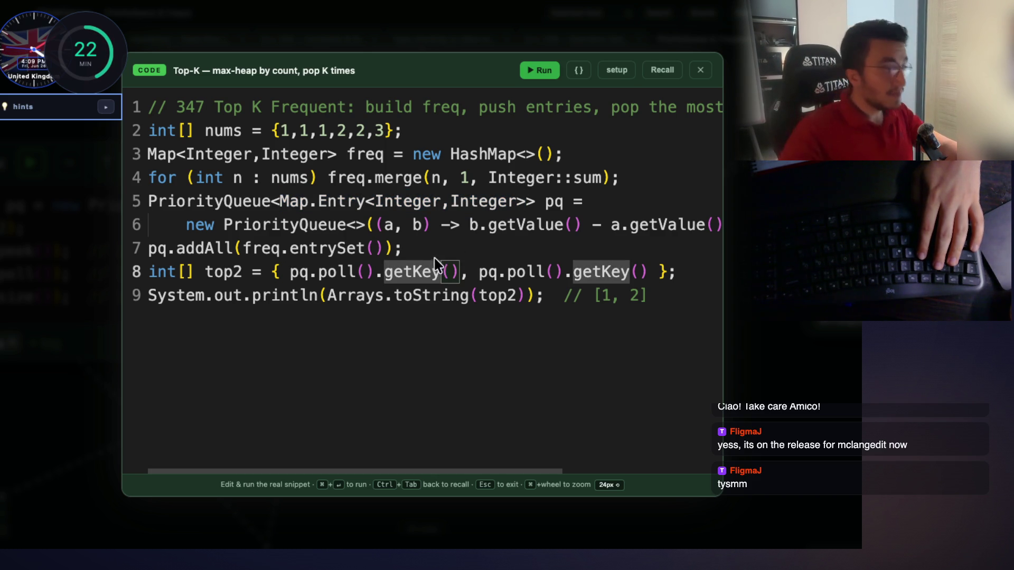
left_click_drag(385, 225, 703, 227)
left_click(678, 249)
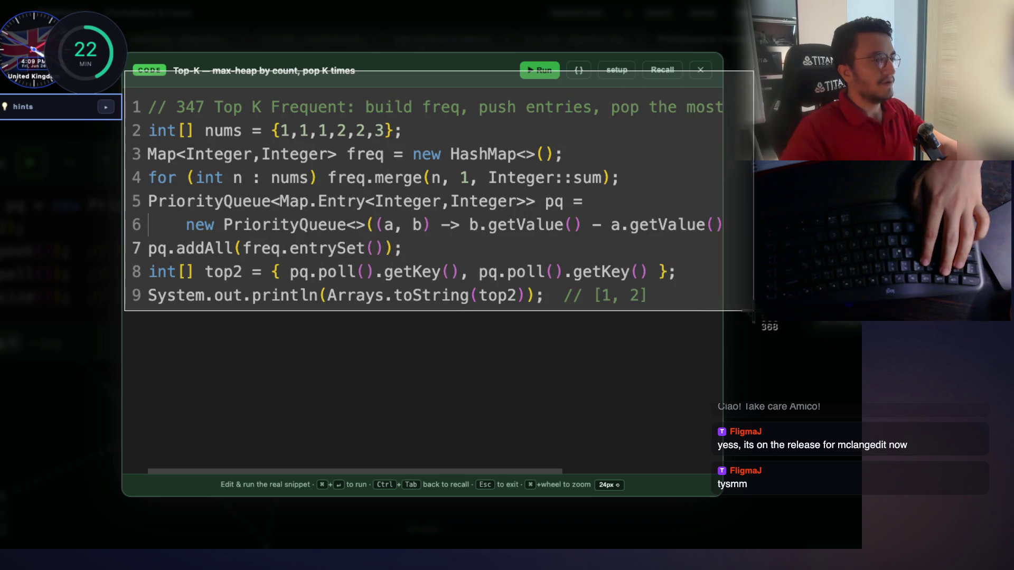
key("Escape")
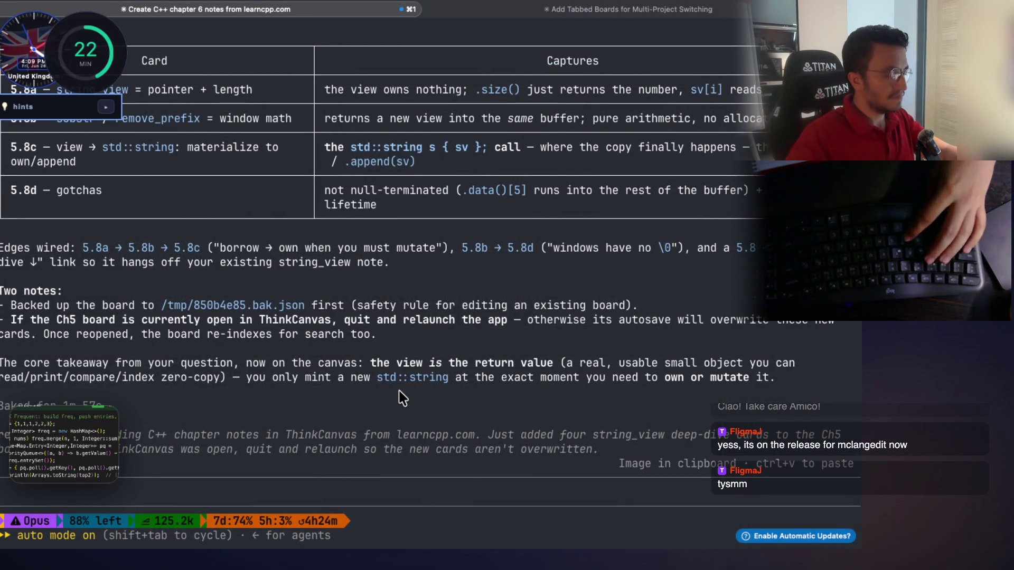
Paste the Top-K snippet screenshot into Claude Code, then copy and paste the Top-K card's ID too
key("ctrl+v")
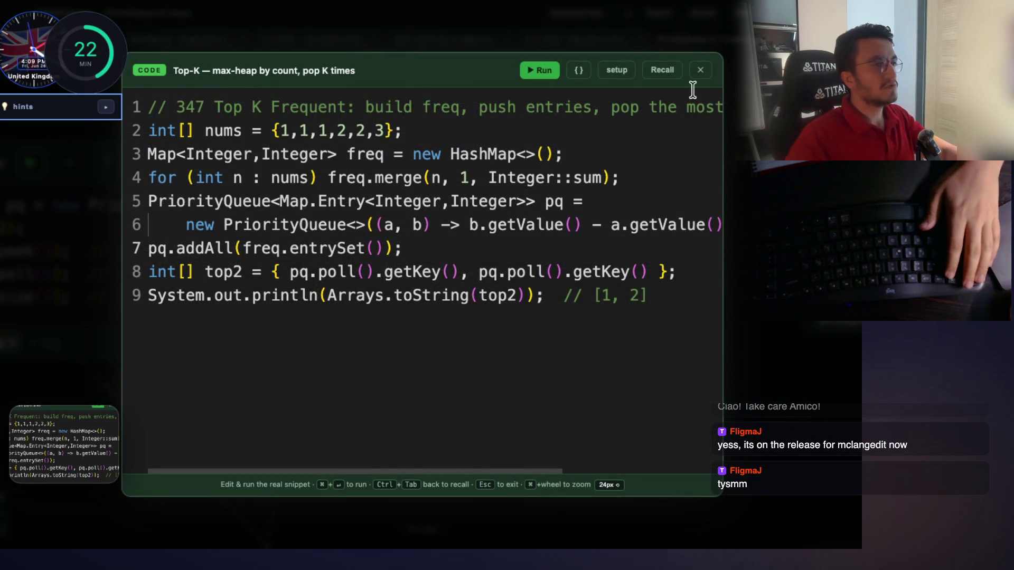
left_click(701, 69)
right_click(484, 260)
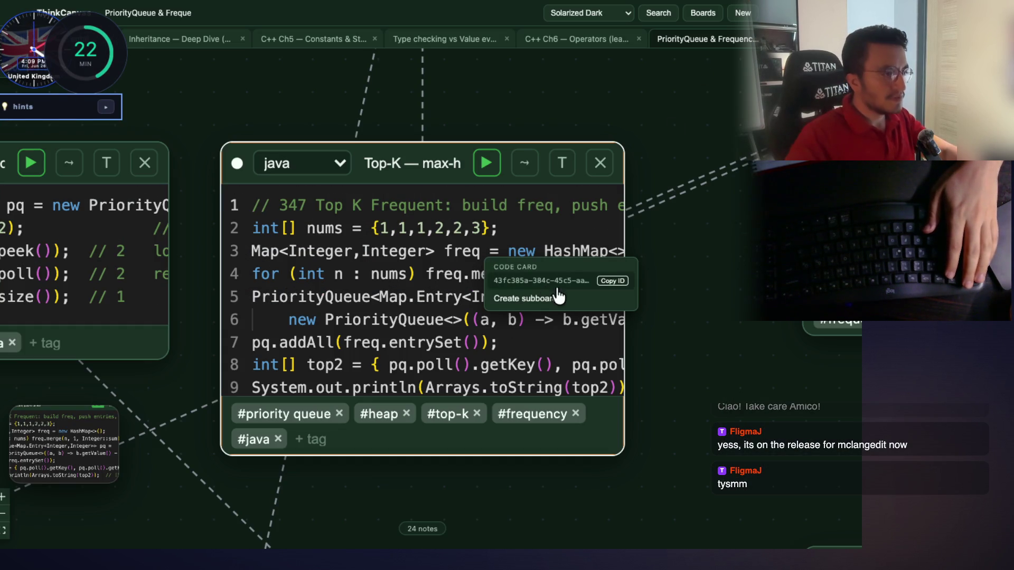
left_click(613, 281)
key("super+Tab")
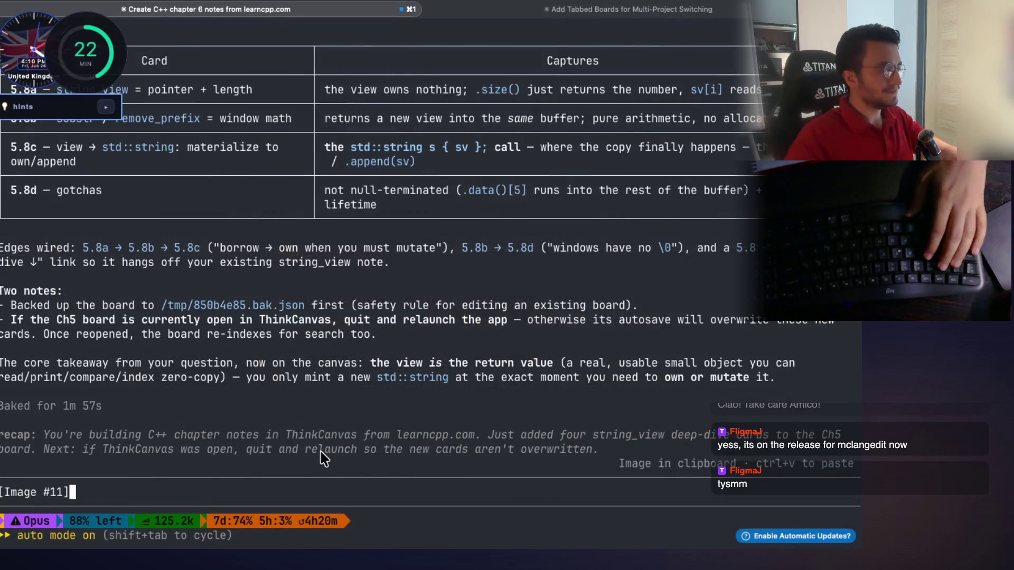
key("super+v")
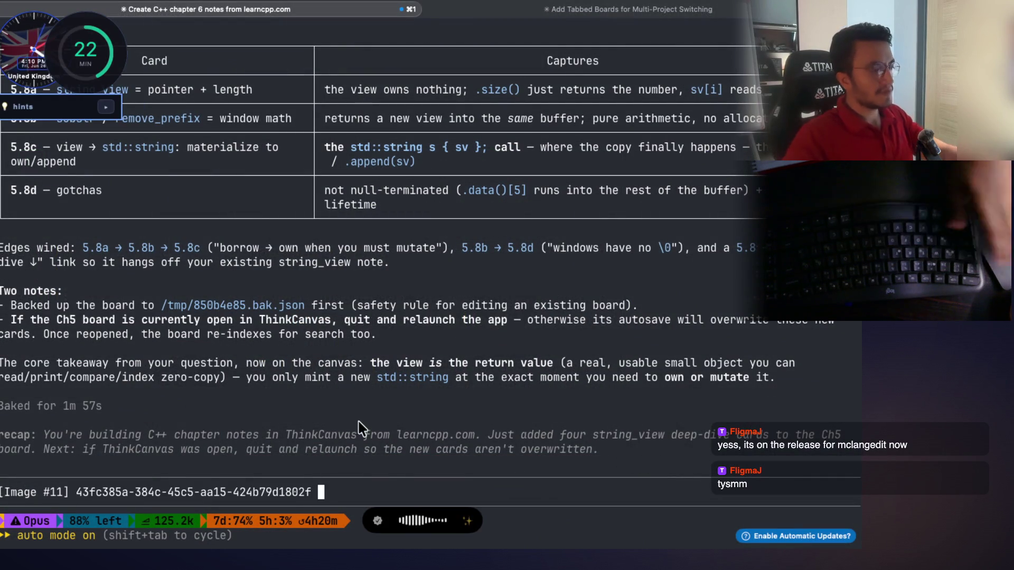
key("super+Tab")
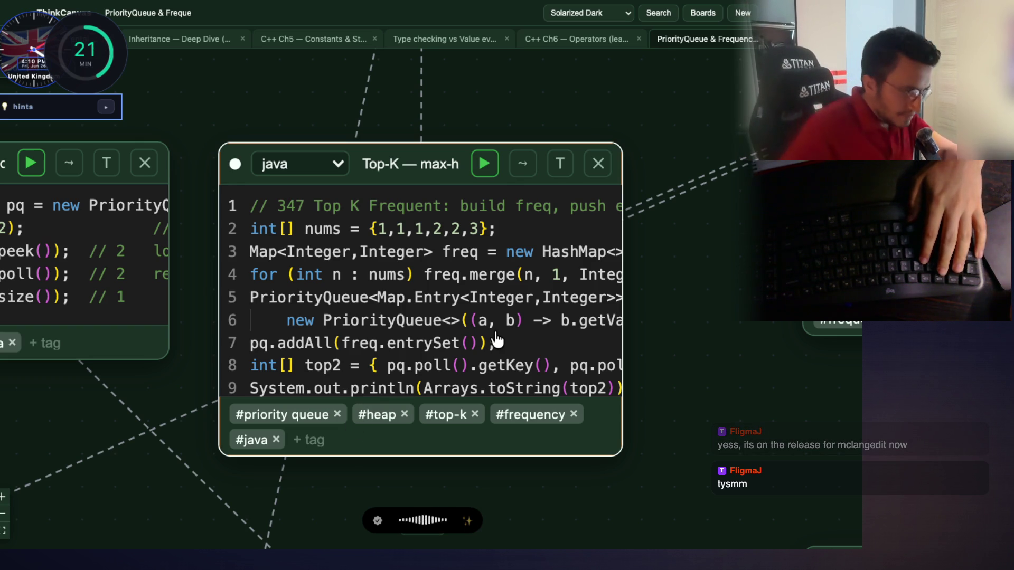
Reopen the Top-K card's Java code via Recall and select merge, Integer::sum and getValue
key("r")
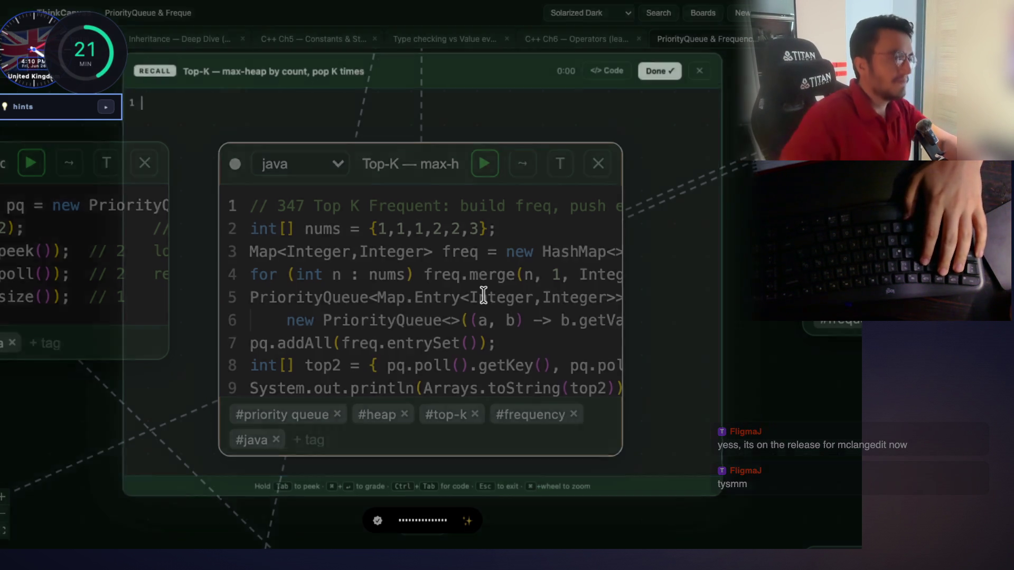
left_click(608, 72)
scroll(431, 212, "up", 5, "super")
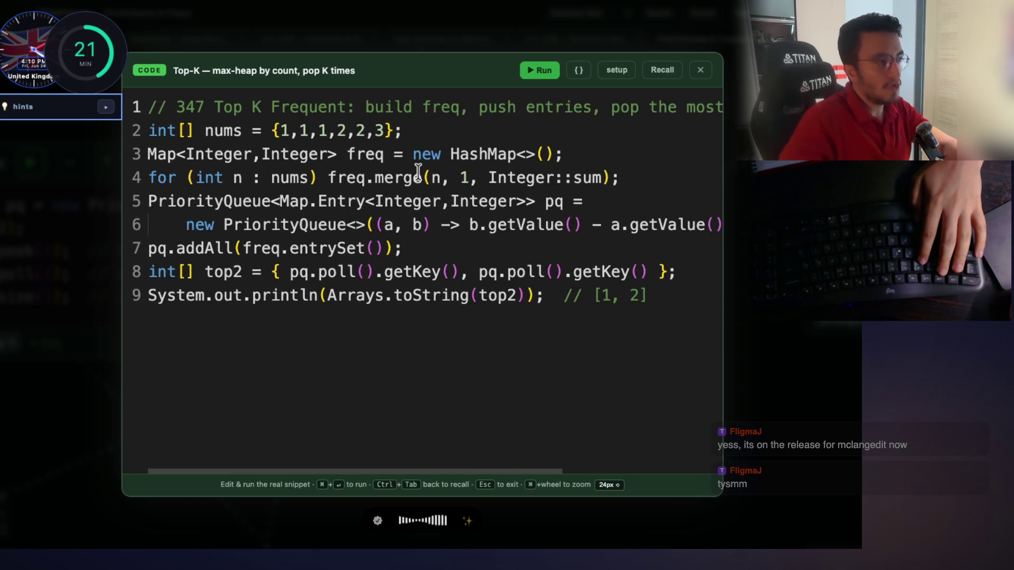
double_click(402, 175)
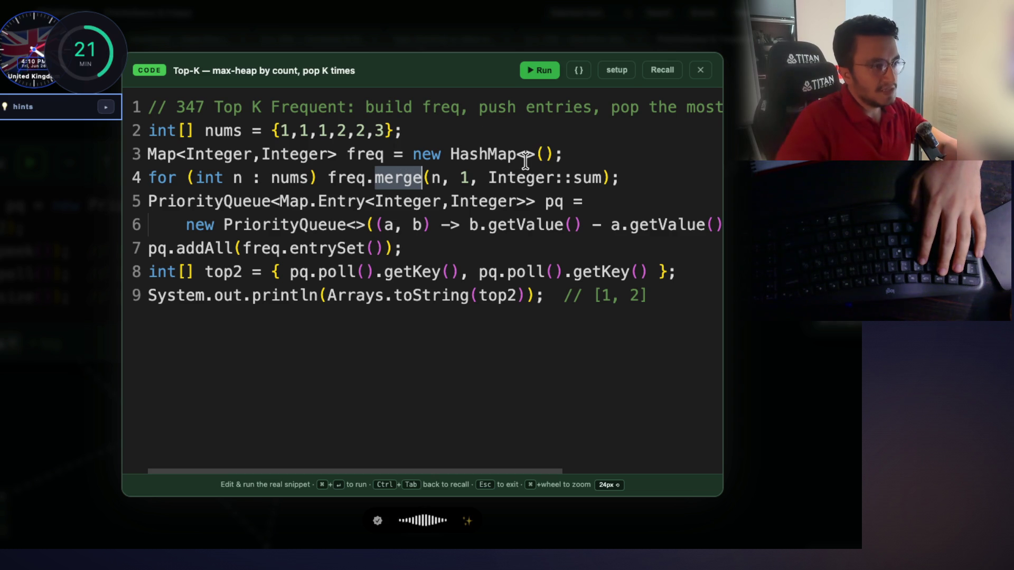
mouse_move(489, 177)
left_mouse_down()
mouse_move(603, 177)
mouse_move(502, 178)
left_mouse_up()
left_click(526, 226)
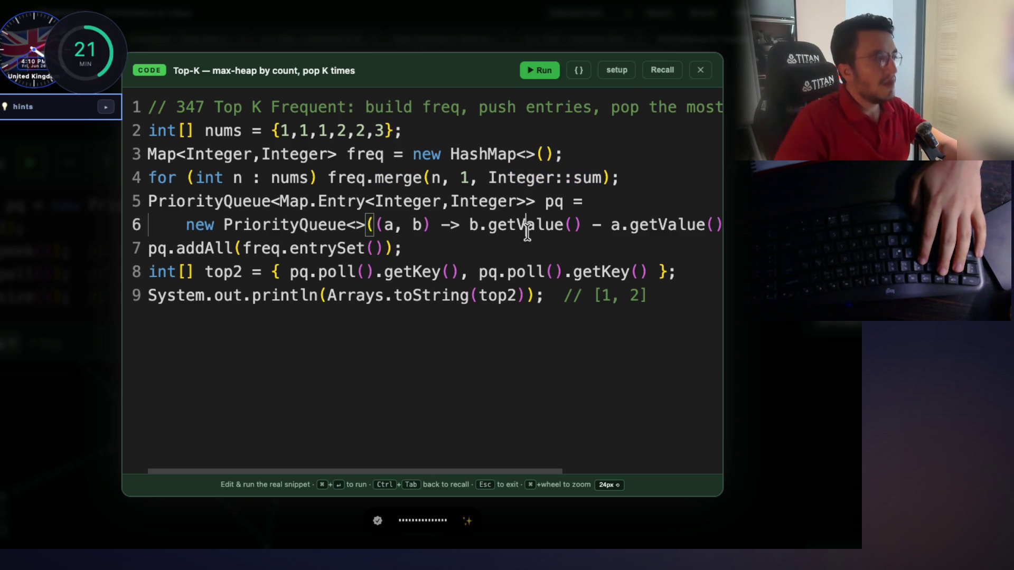
left_click(233, 201)
Highlight PriorityQueue, getKey, the Map.Entry<Integer,Integer> element type and both poll calls
left_click(442, 252)
left_click(244, 202)
left_click(411, 272)
left_click_drag(526, 201, 287, 213)
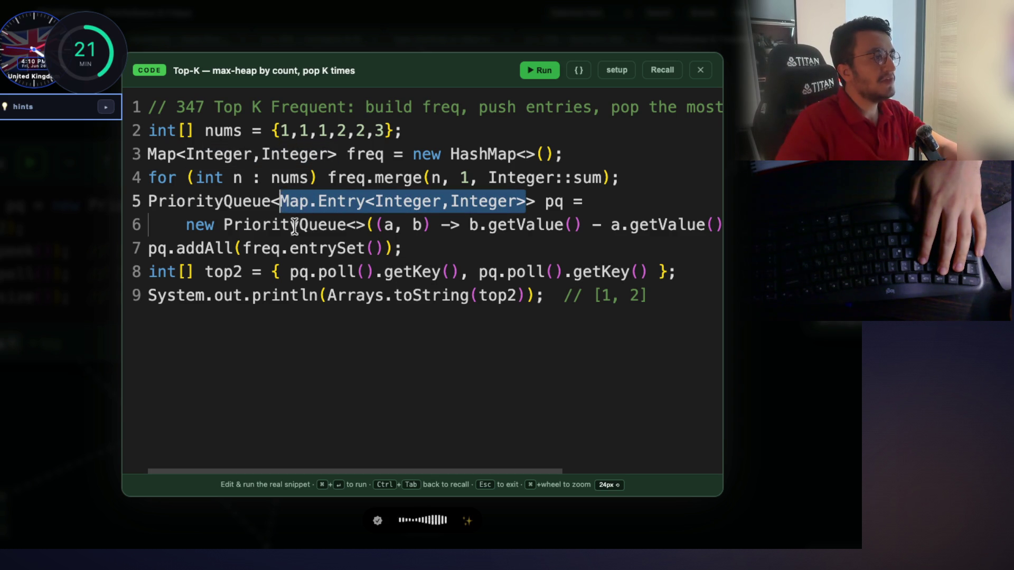
left_click(336, 273)
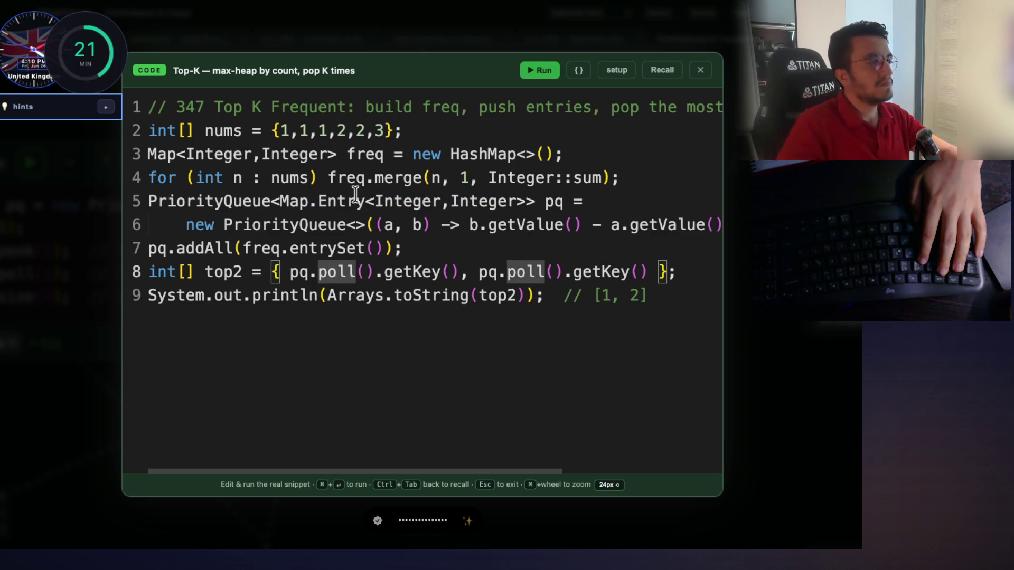
Inspect Map and Entry on line 5, the uses of new, and the comparator's (a, b) parameters
left_click(285, 203)
double_click(323, 202)
left_click(324, 203)
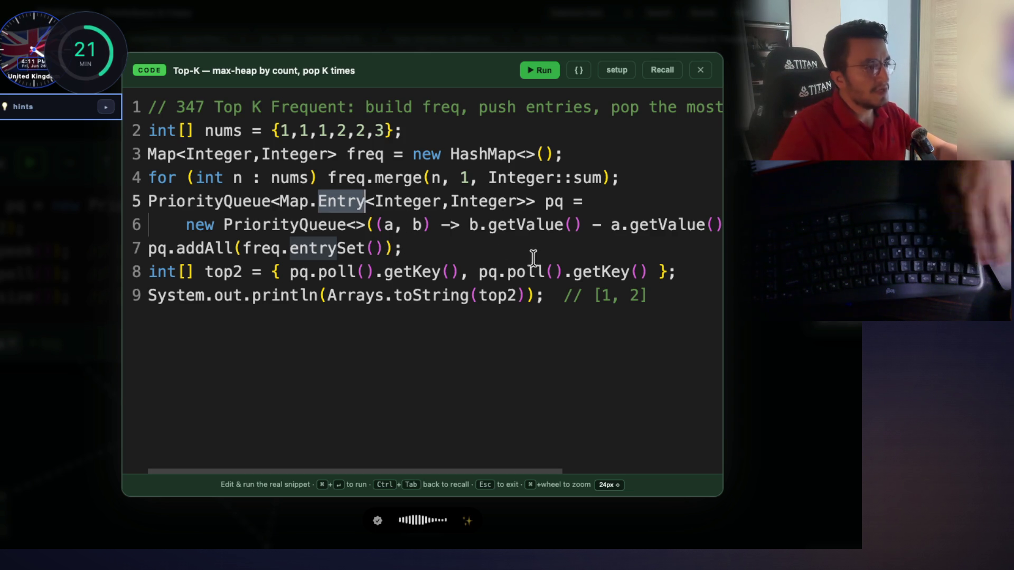
scroll(527, 257, "right", 2)
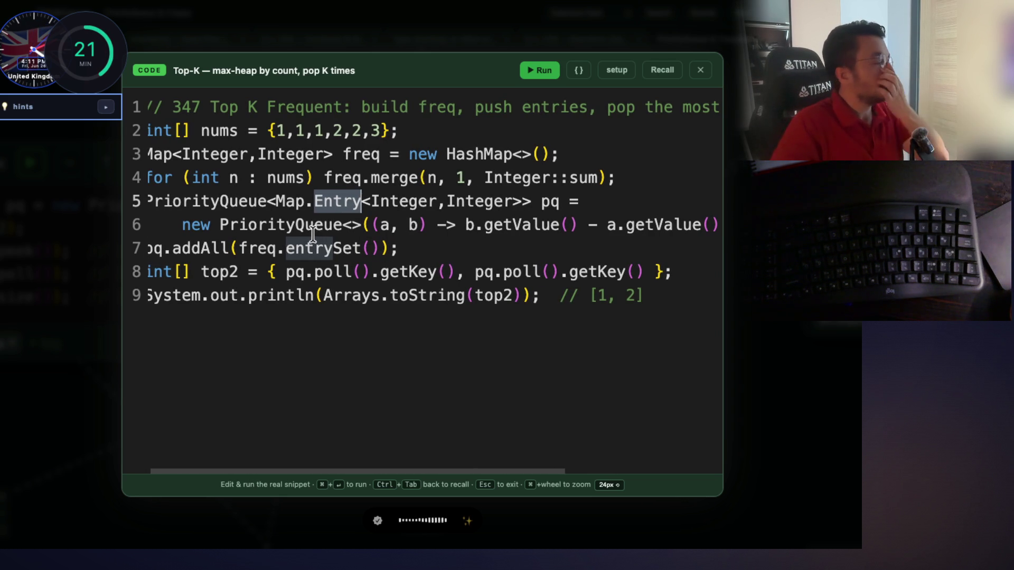
left_click(194, 228)
left_click(370, 227)
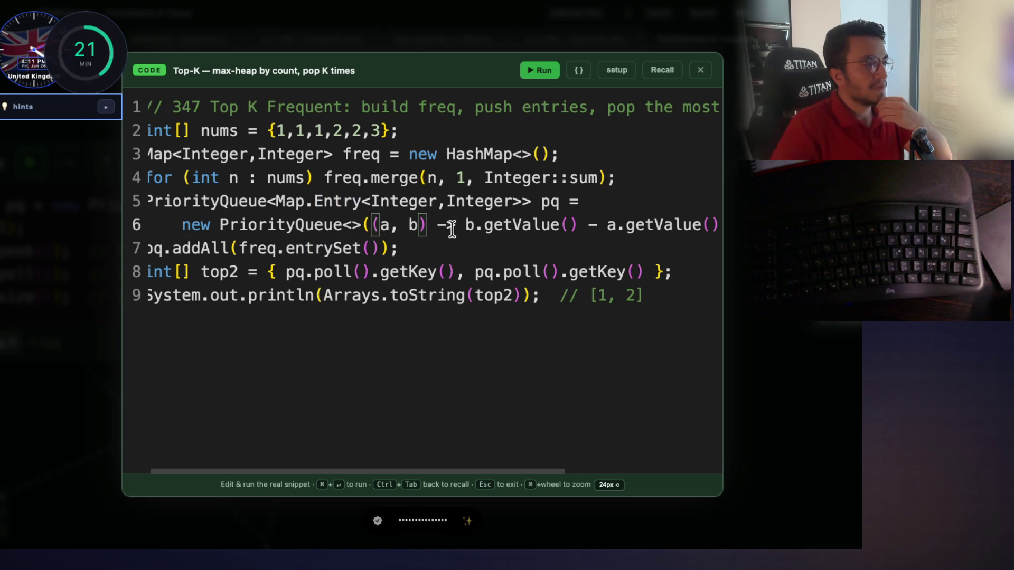
Select the b.getValue() - a.getValue() comparator, scroll left to the line starts, and pick out freq
scroll(454, 233, "right", 2)
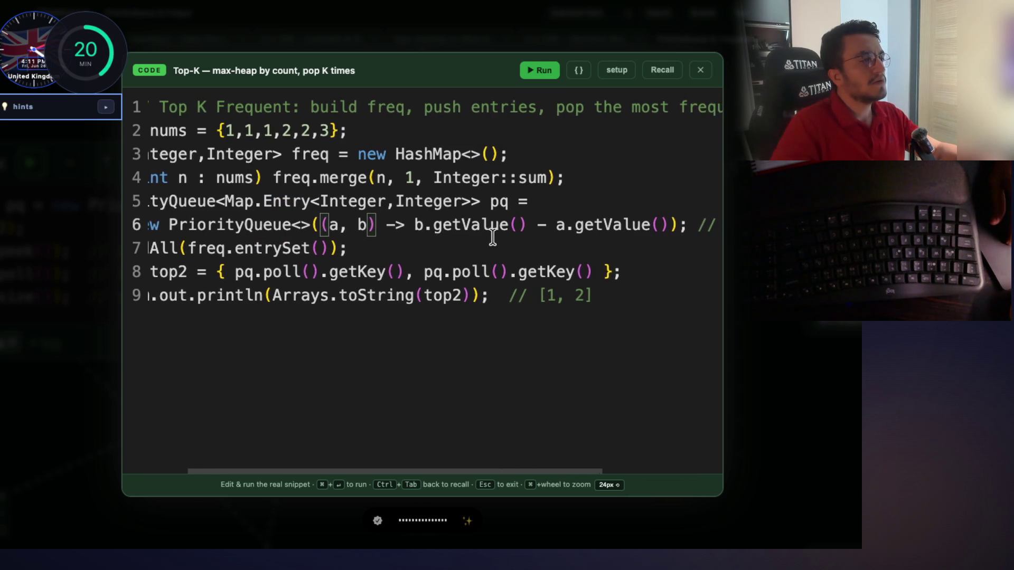
left_click(638, 225)
left_click_drag(655, 224, 401, 224)
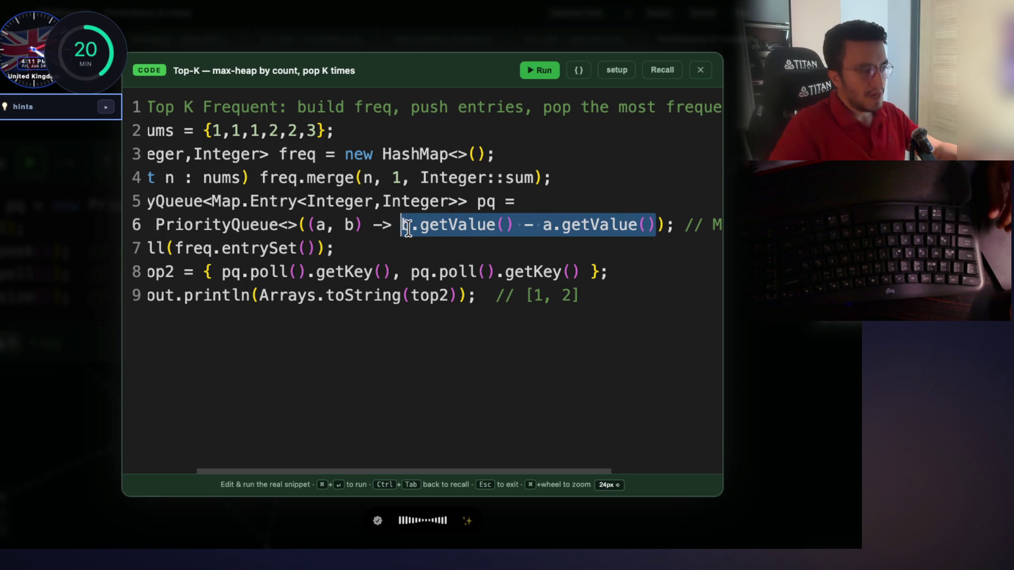
scroll(403, 225, "left", 2)
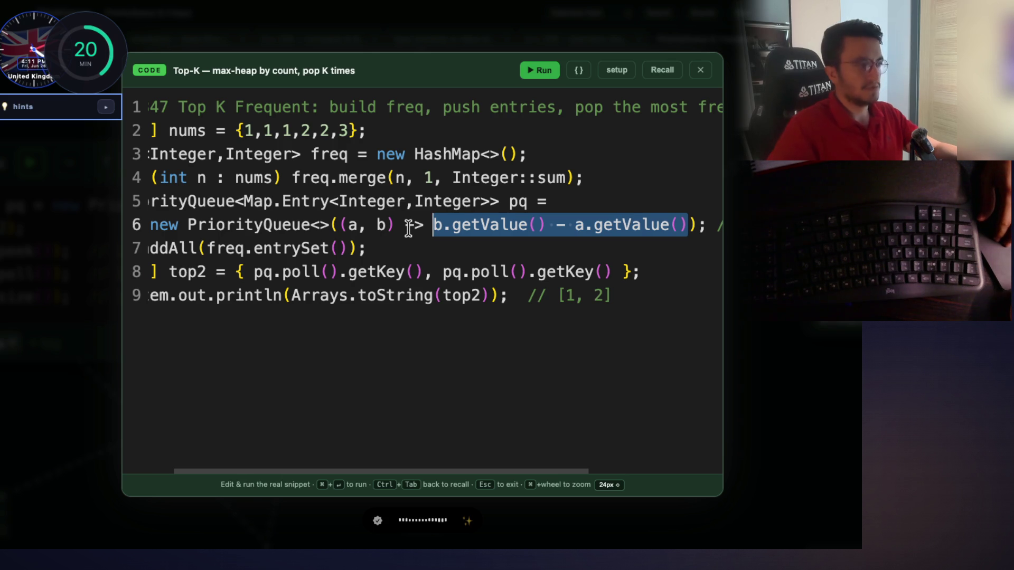
scroll(408, 228, "left", 3)
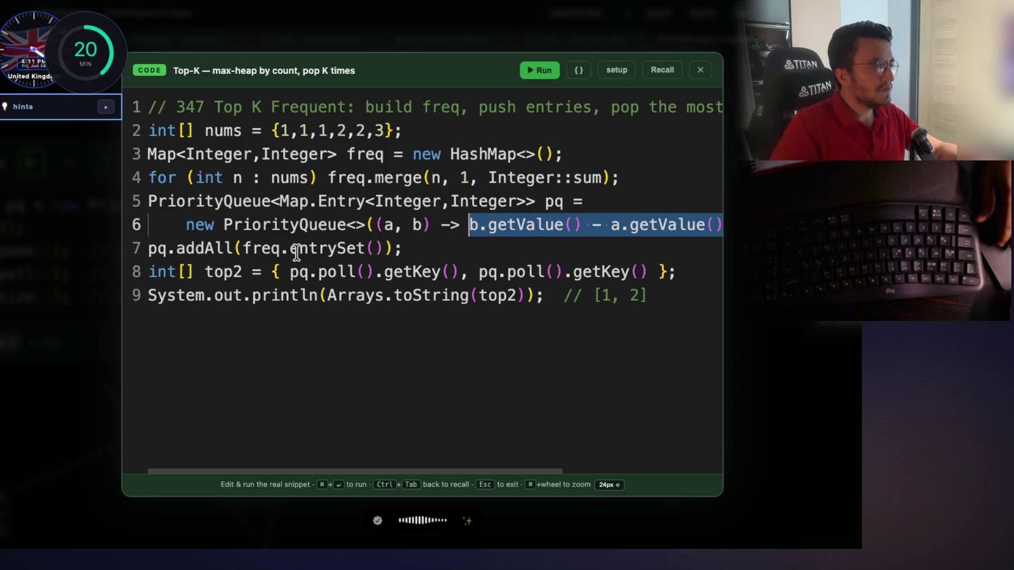
double_click(261, 249)
double_click(216, 249)
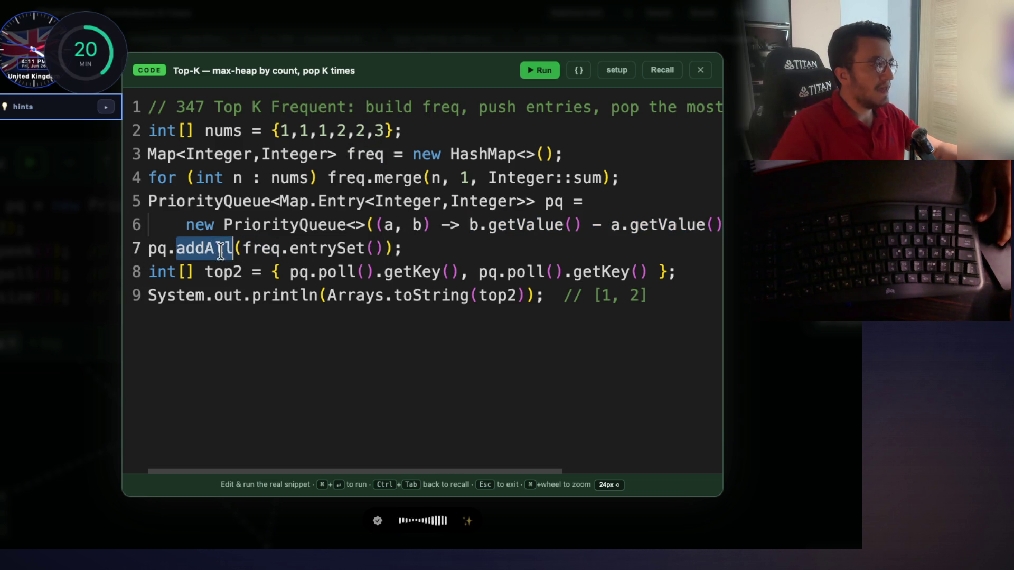
double_click(258, 249)
double_click(335, 249)
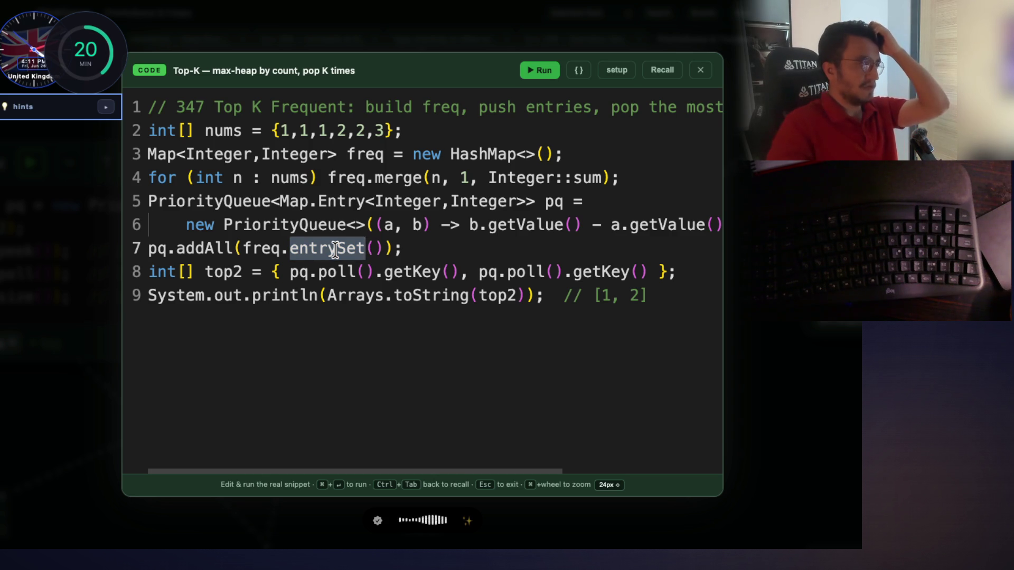
double_click(159, 249)
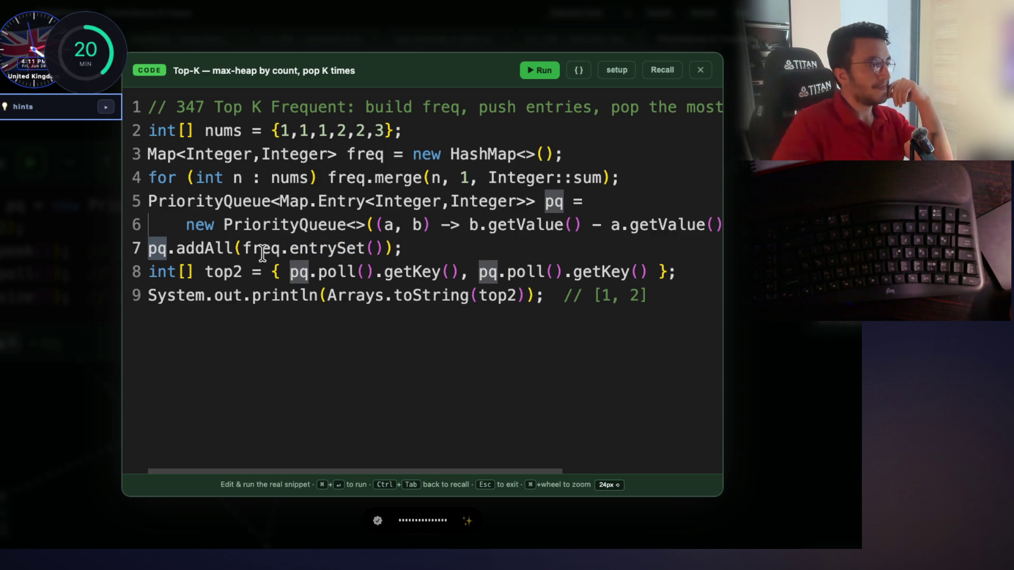
double_click(304, 249)
left_click(304, 250)
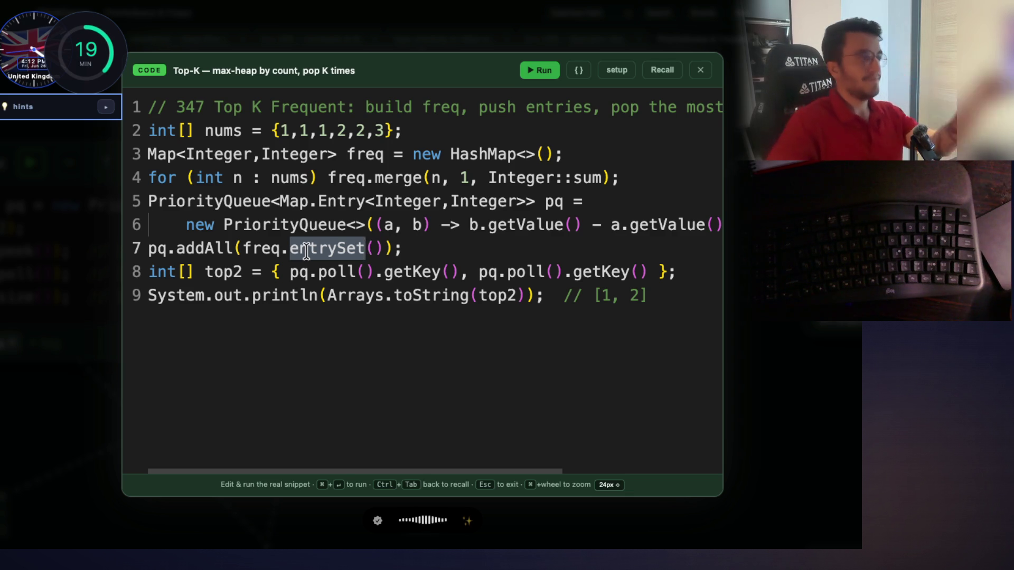
key("Escape")
key("alt+space")
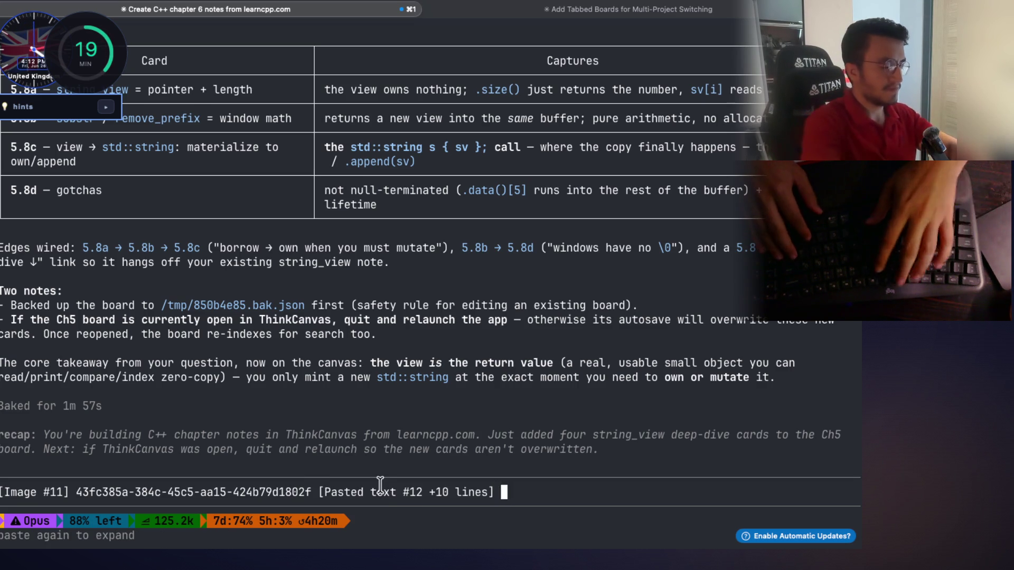
Append /thinkcanvas-db to the Top-K PriorityQueue subboard request and submit it
type("/thinkcanvas-db")
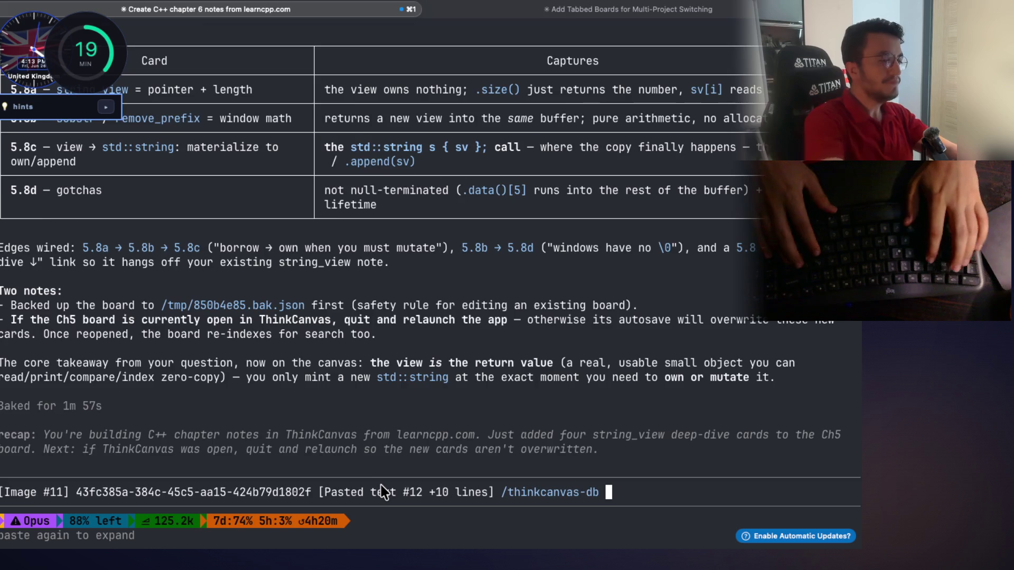
key("Return")
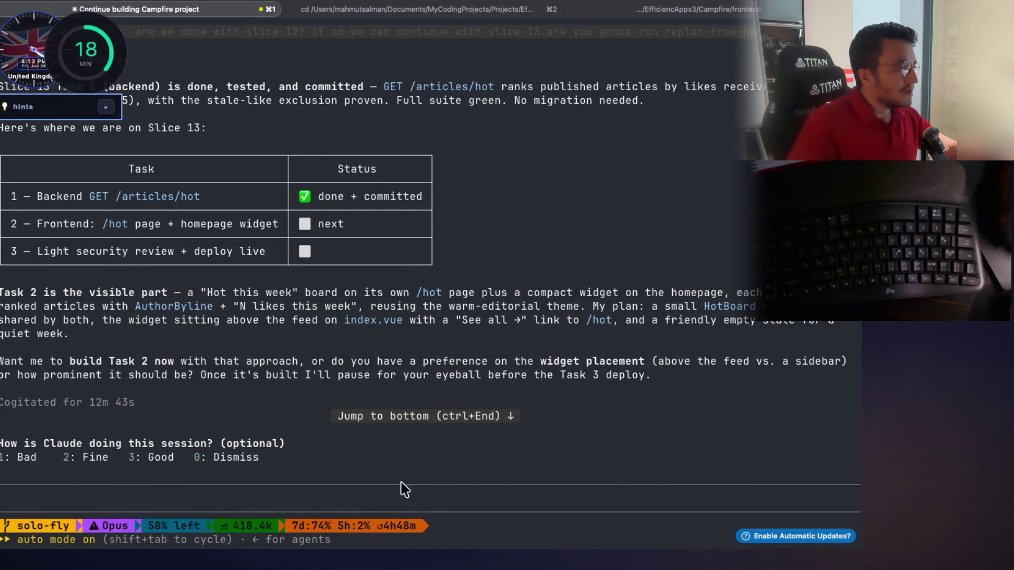
Select the GET /articles/hot endpoint, security review and Task 2 text in the plan
scroll(317, 374, "up", 3)
mouse_move(205, 238)
left_mouse_down()
mouse_move(93, 238)
mouse_move(109, 265)
mouse_move(344, 266)
left_mouse_up()
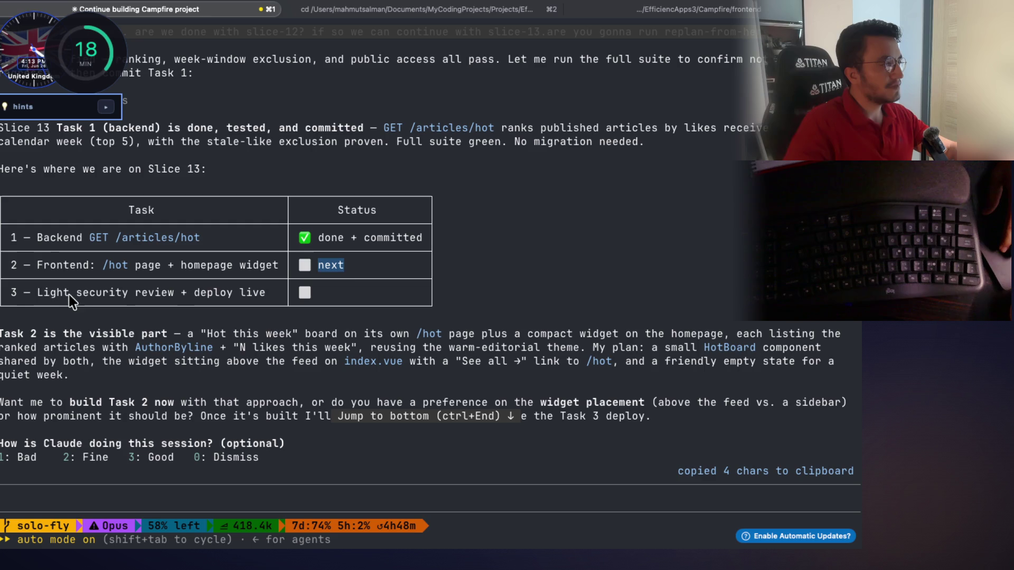
left_click_drag(38, 292, 240, 294)
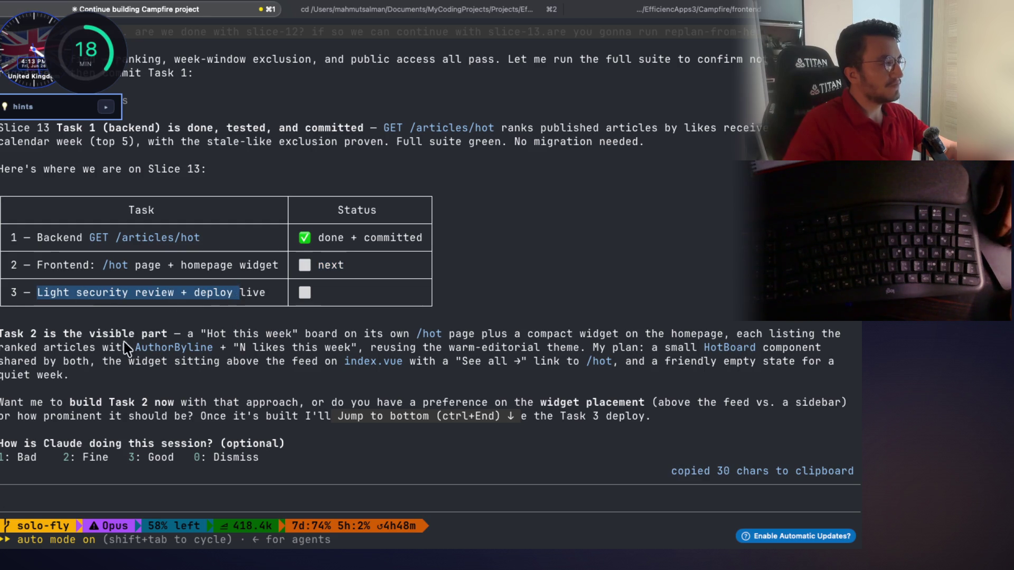
left_click_drag(44, 334, 579, 337)
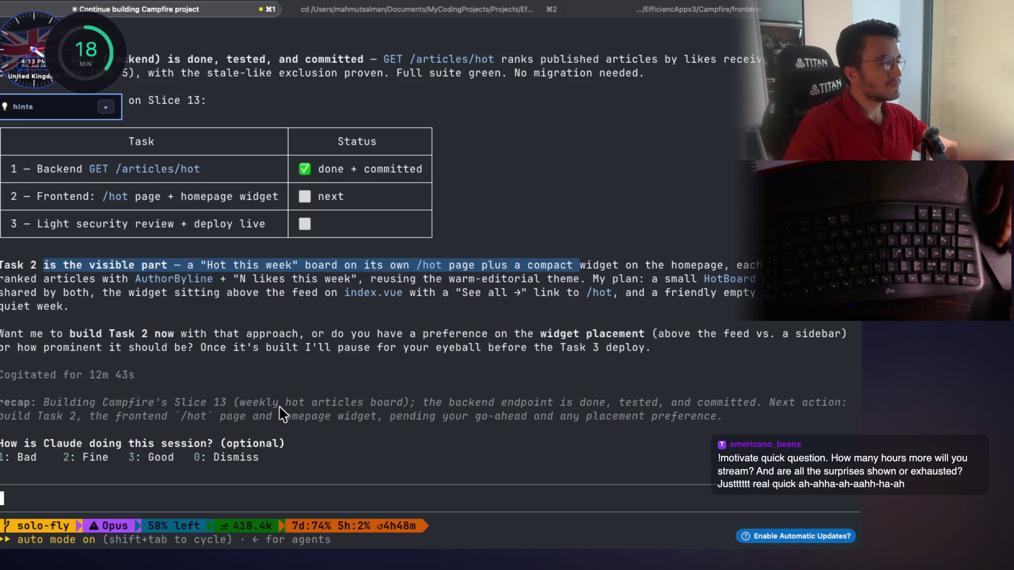
Send 'Continue with task two.' to the Campfire session
type("youc an")
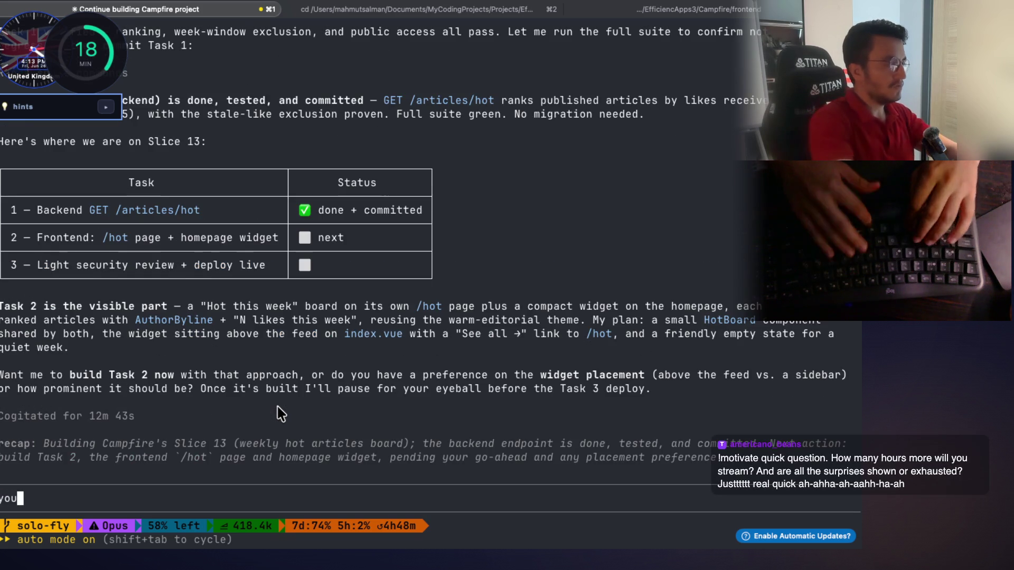
key("BackSpace")
key("BackSpace")
key("BackSpace")
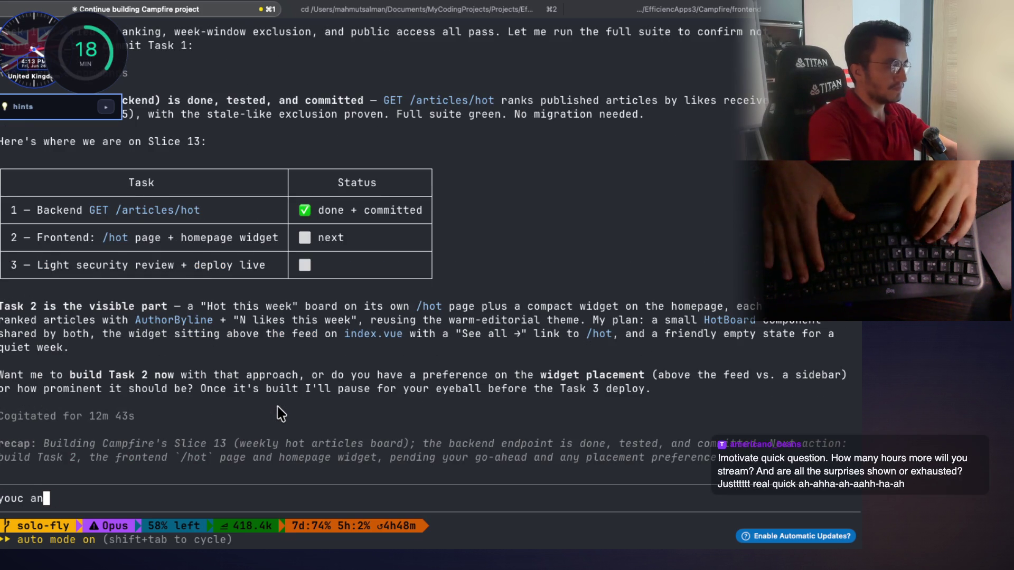
key("BackSpace")
key("BackSpace")
key("BackSpace")
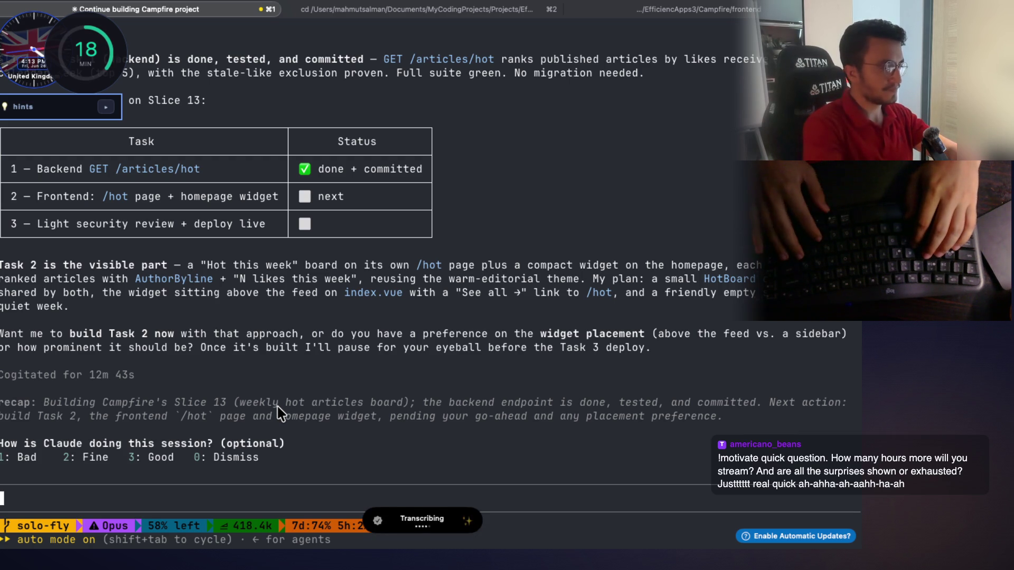
key("Return")
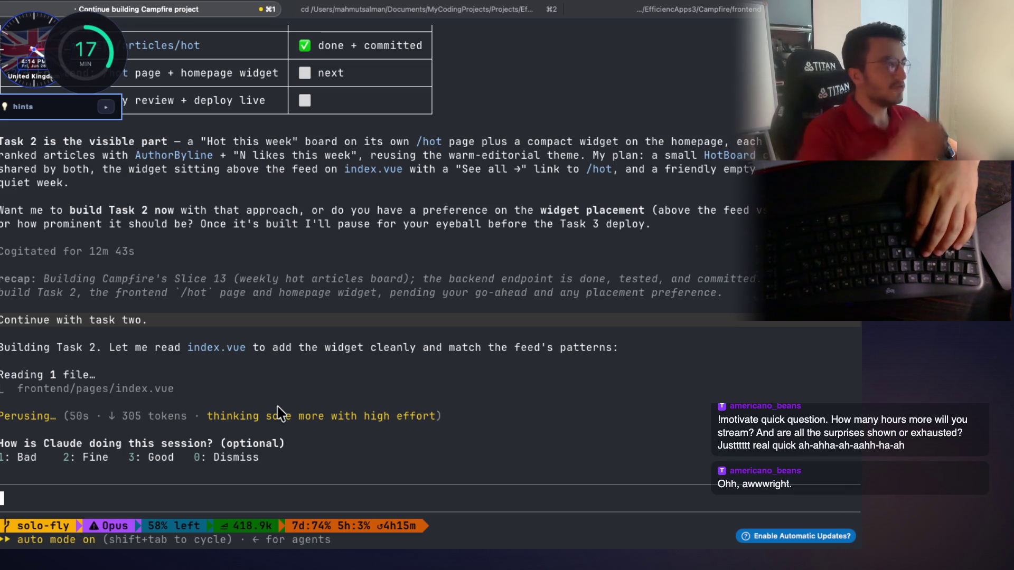
Reposition the countdown timer and world clock, cycling the enlarged clock to Türkiye time
mouse_move(89, 53)
left_mouse_down()
mouse_move(97, 74)
mouse_move(79, 160)
left_mouse_up()
left_click_drag(52, 61, 306, 206)
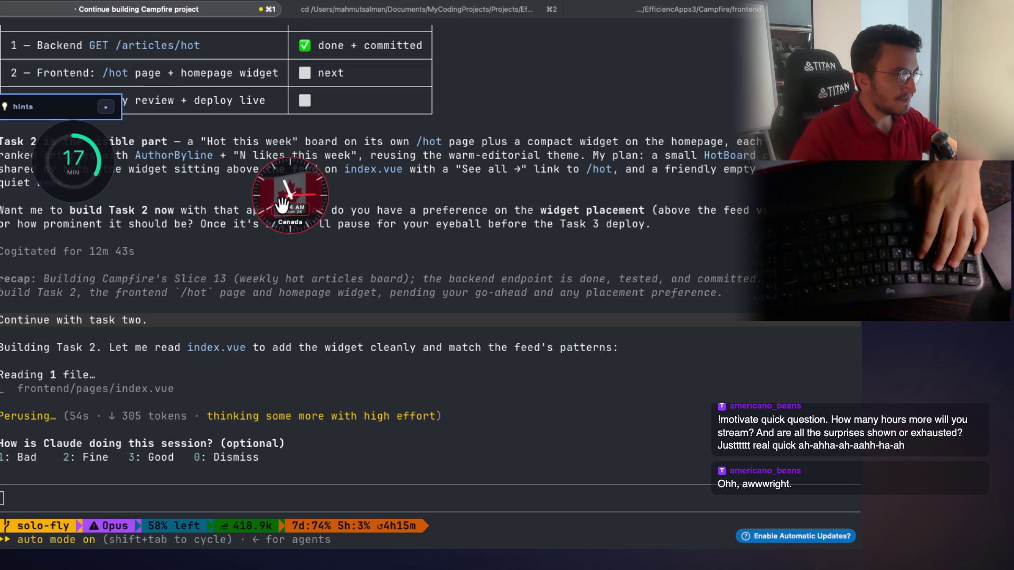
left_click(283, 184)
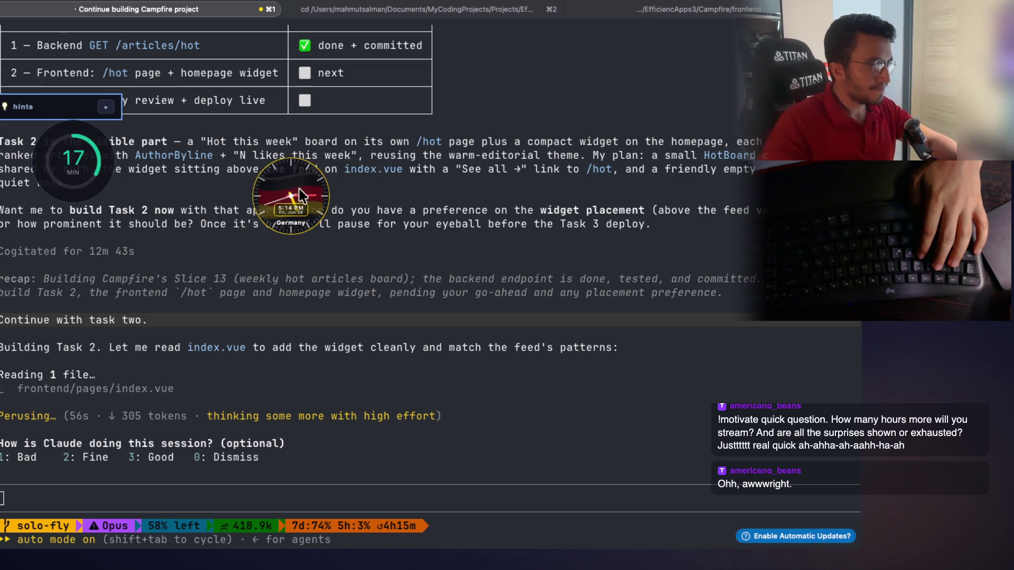
left_click(333, 196)
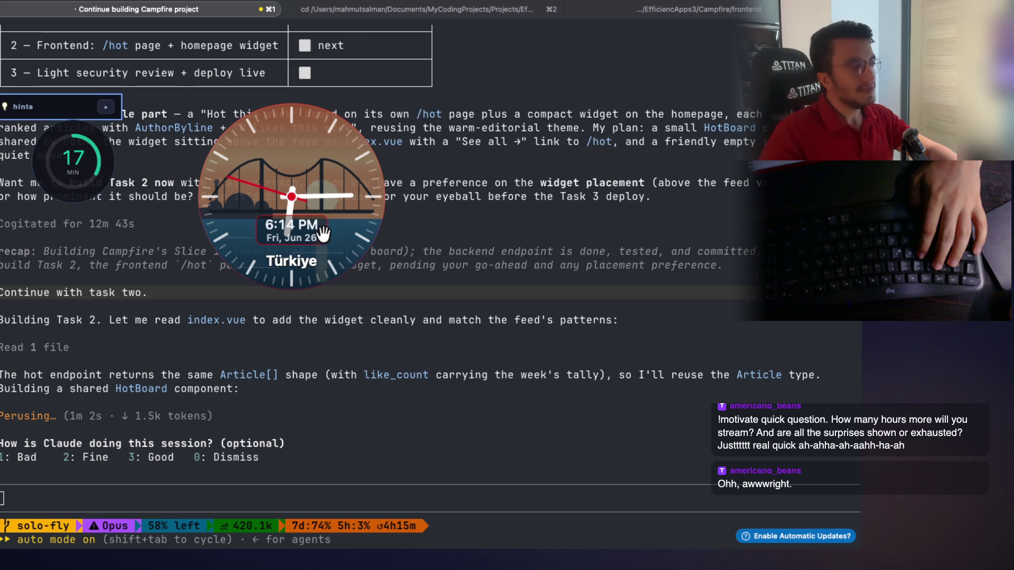
left_click_drag(332, 196, 406, 279)
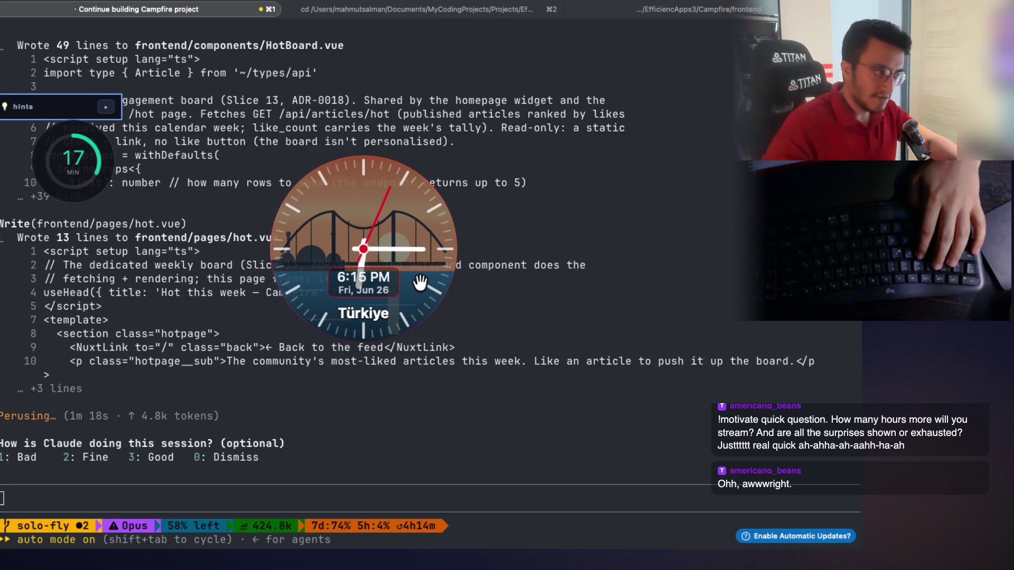
Shrink the world clock to compact size and move the viewer hints panel aside
mouse_move(415, 214)
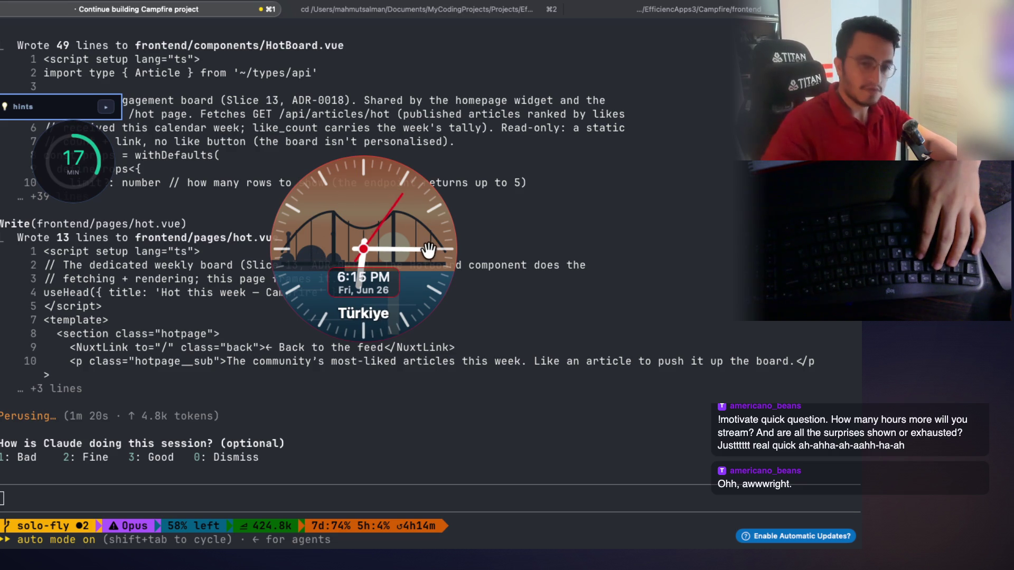
left_click(353, 244)
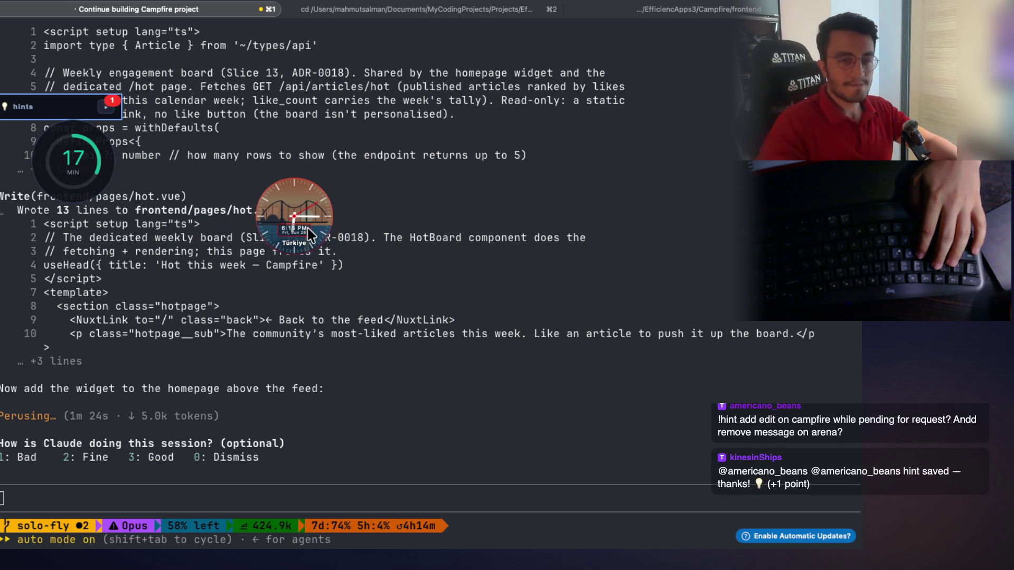
left_click(107, 111)
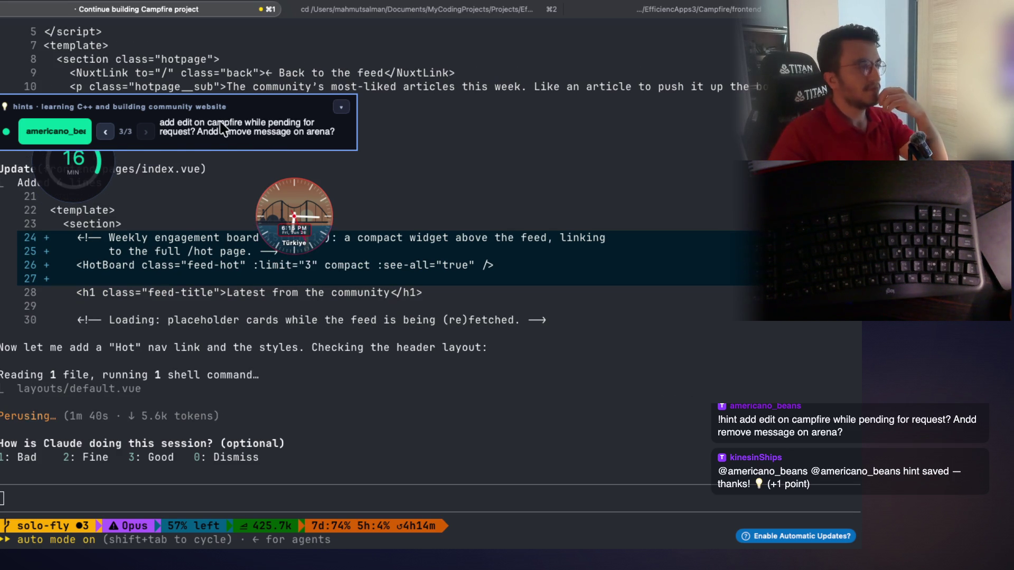
left_click_drag(204, 136, 327, 143)
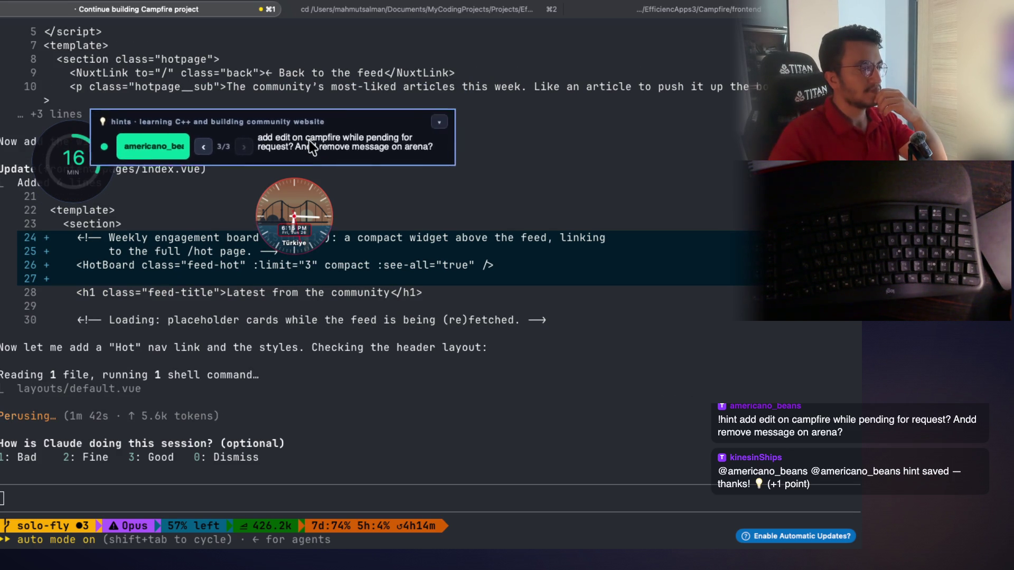
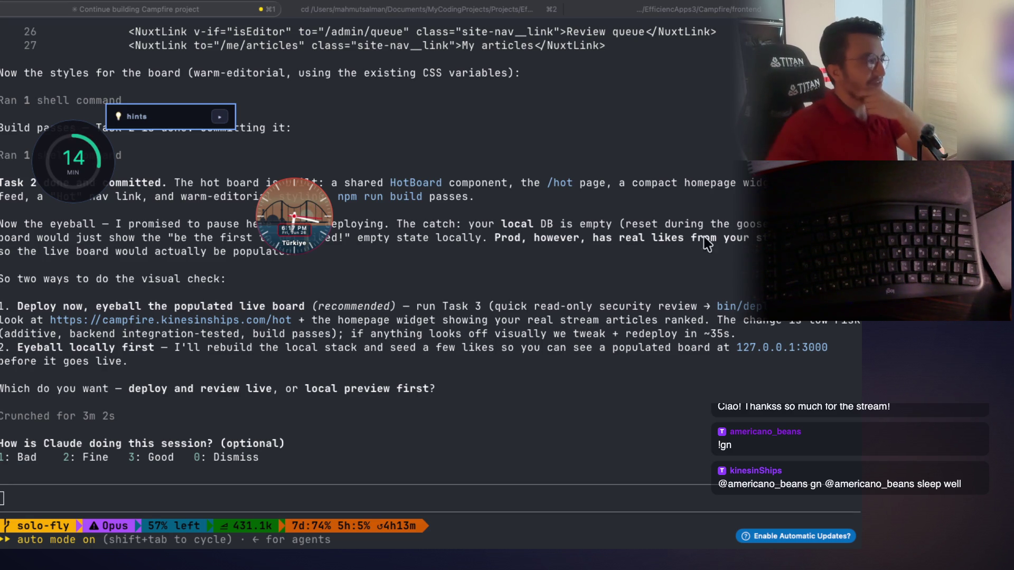
Read Claude's reply: the committed task, the pause before deploying, the empty local DB, prod's real likes
scroll(153, 258, "up", 3)
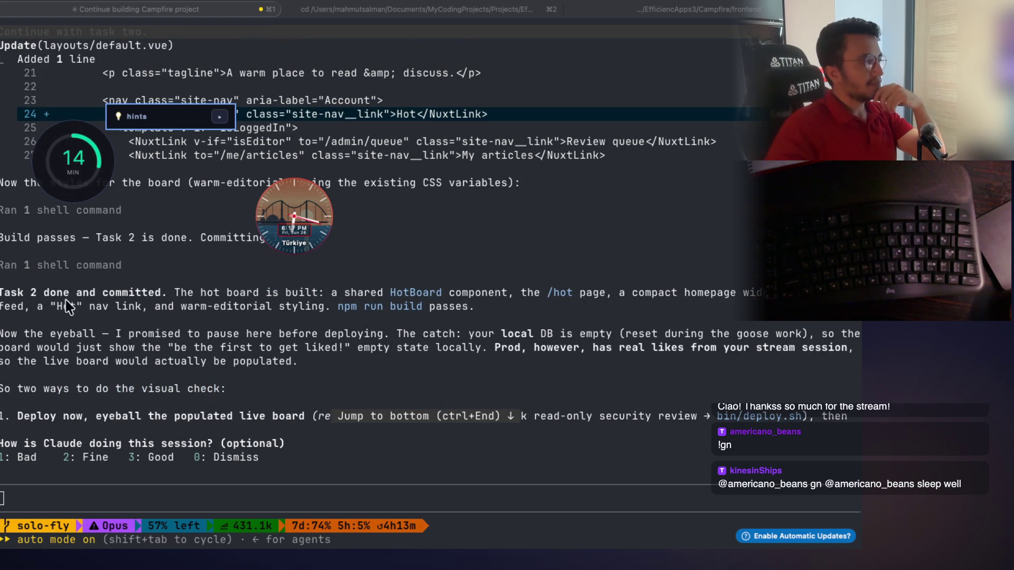
left_click(43, 294)
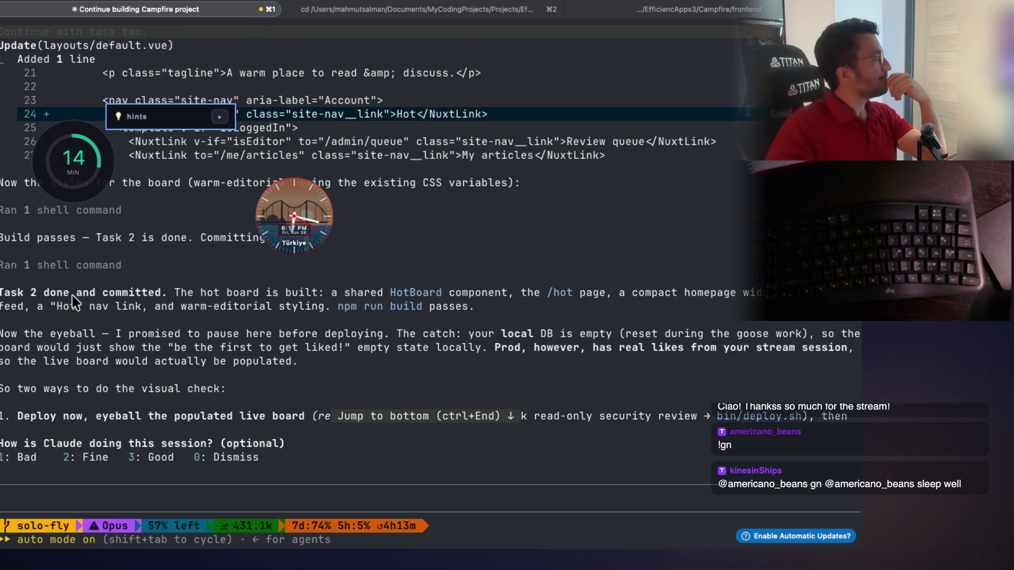
left_click_drag(64, 295, 501, 302)
left_click(470, 315)
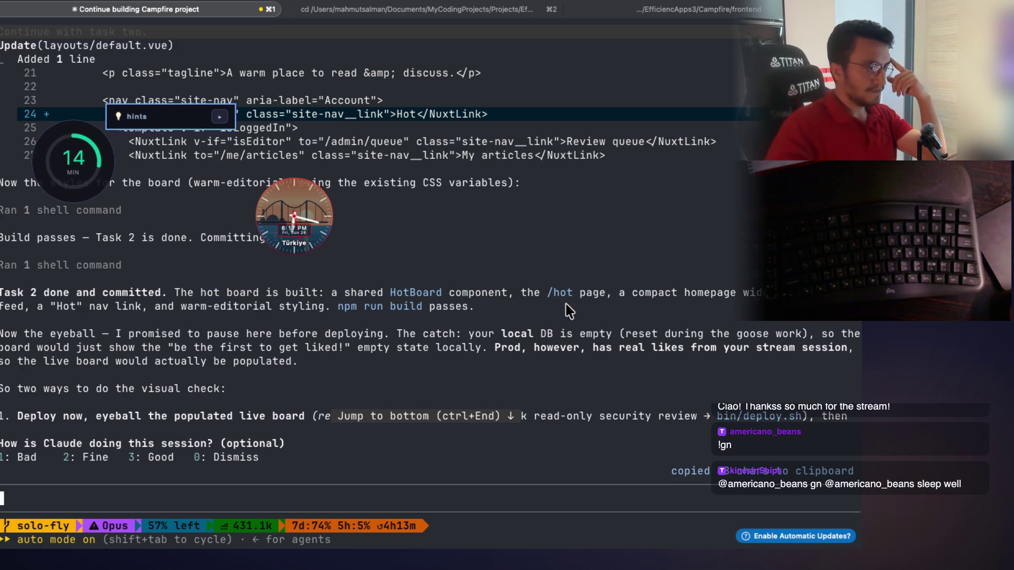
left_click_drag(64, 335, 154, 337)
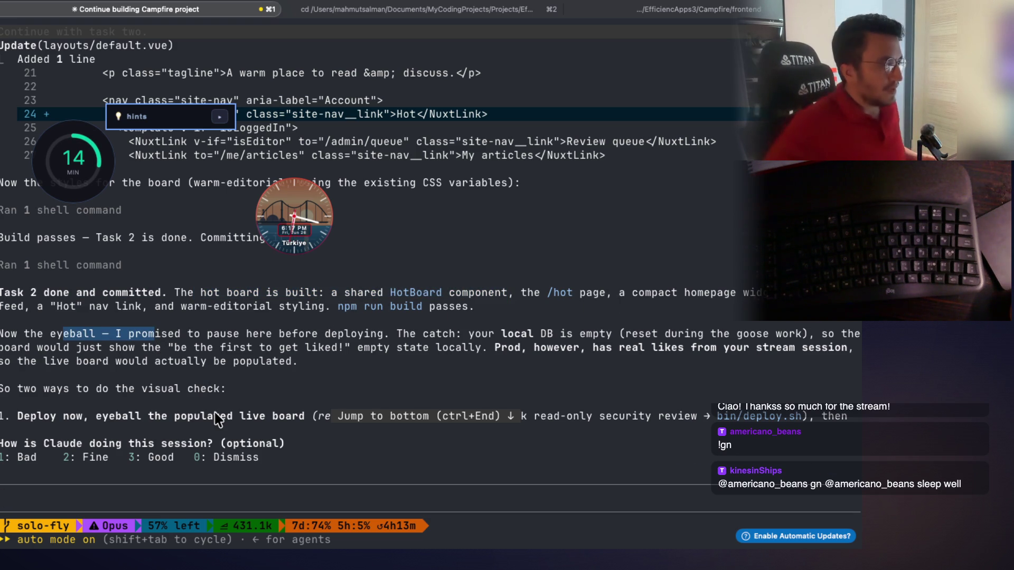
left_click(437, 335)
left_click_drag(508, 340, 768, 340)
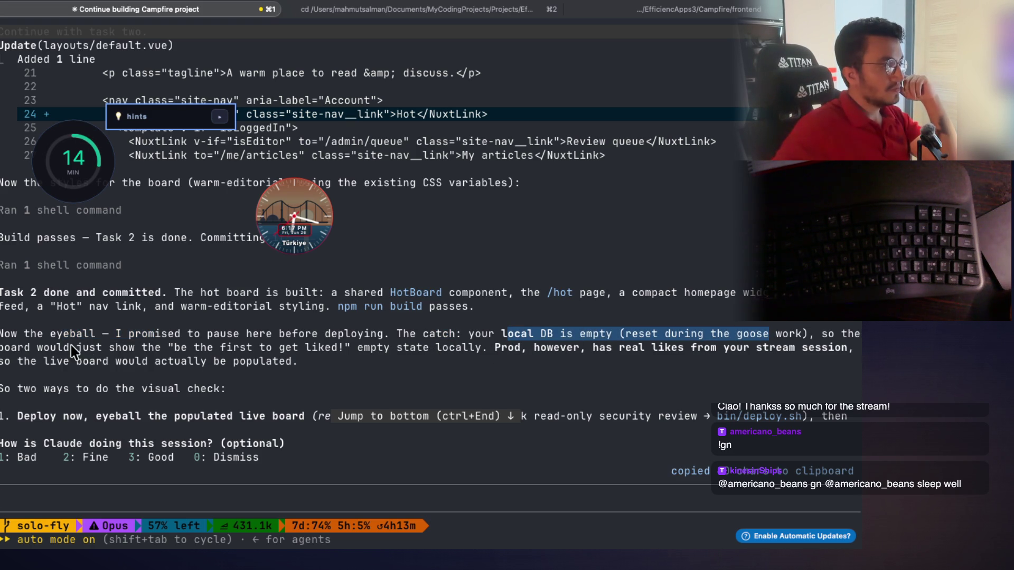
mouse_move(49, 351)
left_mouse_down()
mouse_move(357, 352)
mouse_move(349, 352)
left_mouse_up()
mouse_move(391, 349)
left_mouse_down()
mouse_move(681, 353)
mouse_move(674, 362)
left_mouse_up()
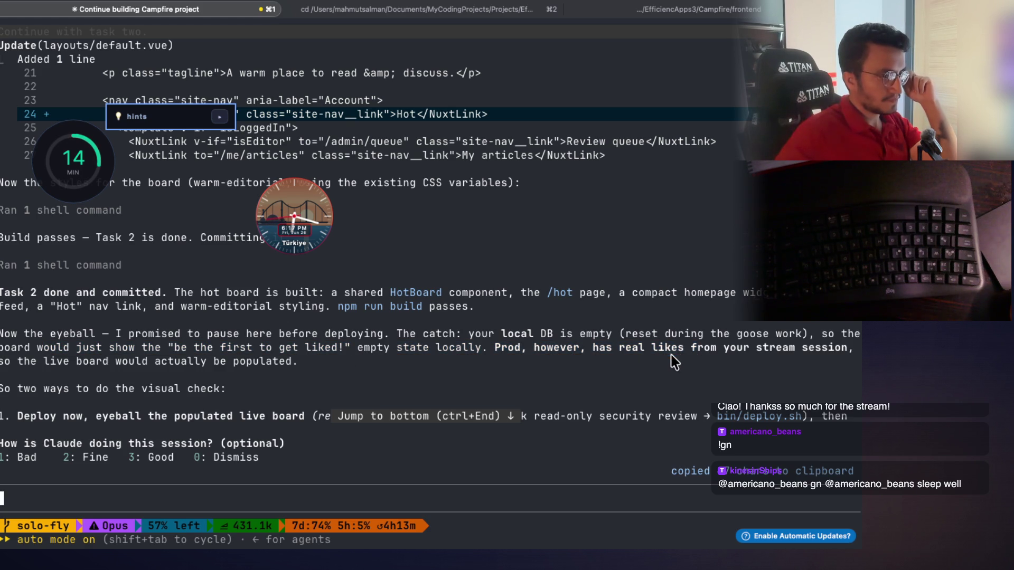
left_click_drag(496, 355, 734, 360)
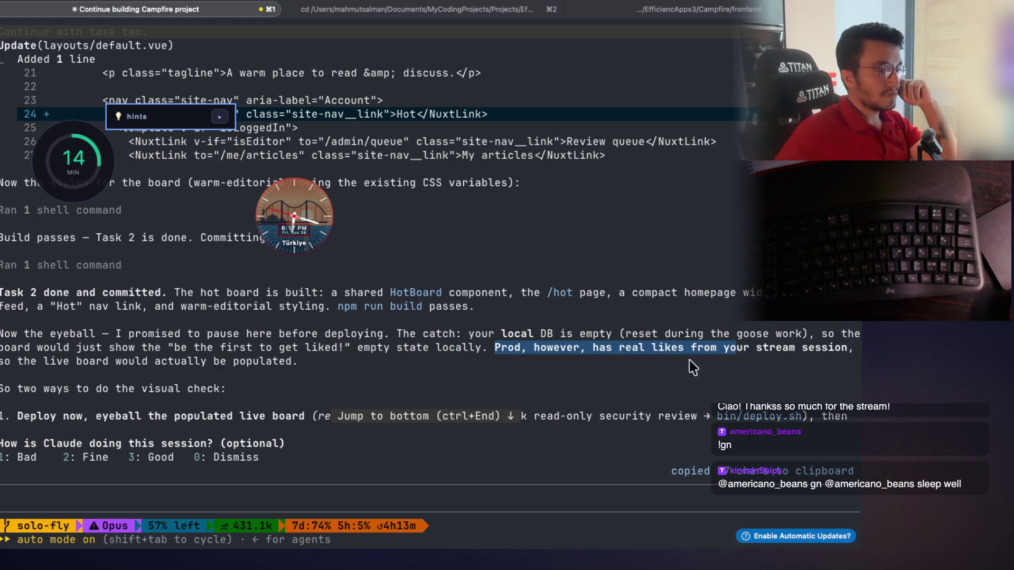
Reply 'deploy and review live', then go back to the PriorityQueue notes session
scroll(211, 380, "down", 3)
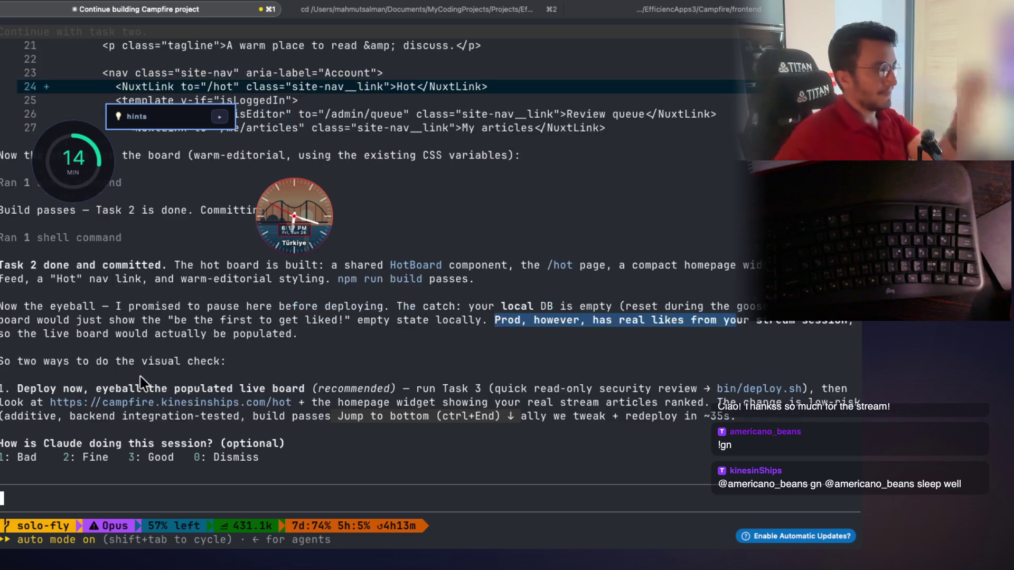
scroll(263, 433, "down", 3)
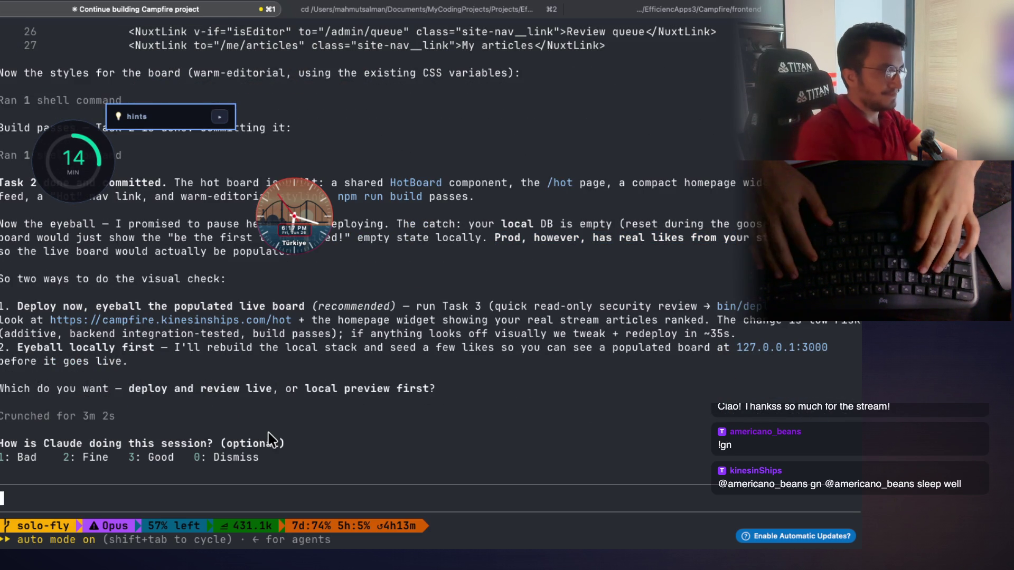
type("deploy and ")
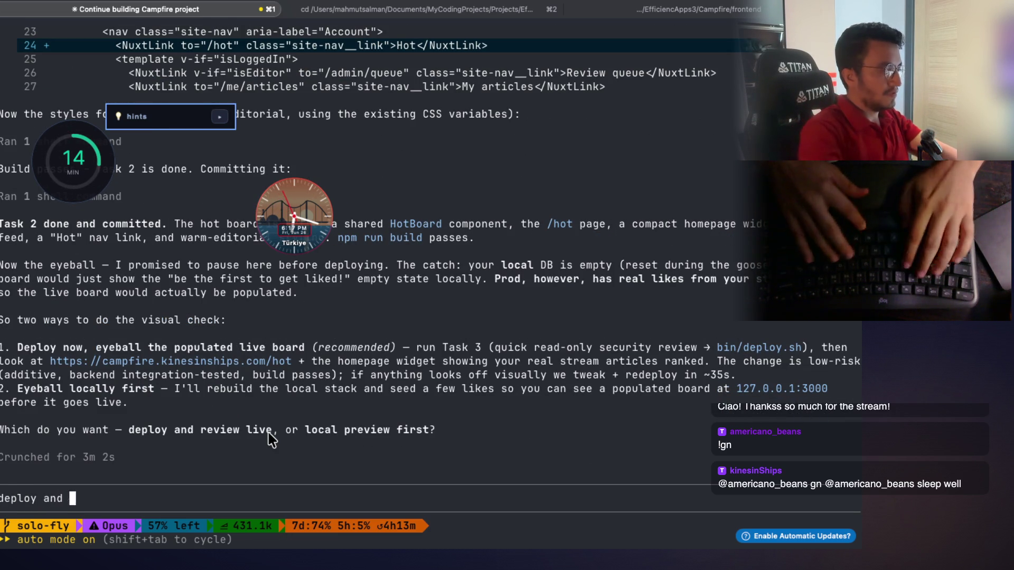
type("review live")
key("Return")
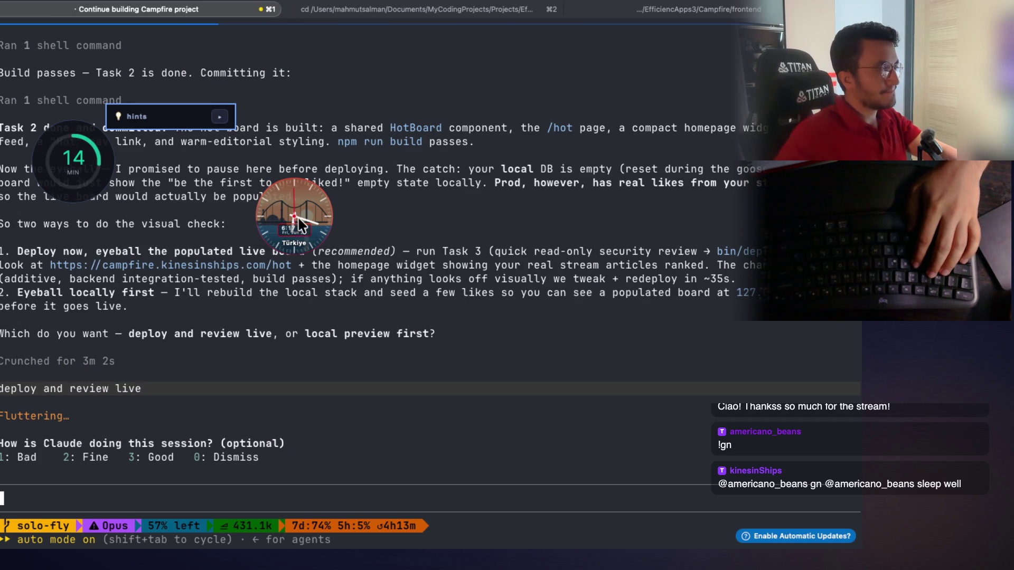
left_click_drag(268, 228, 136, 103)
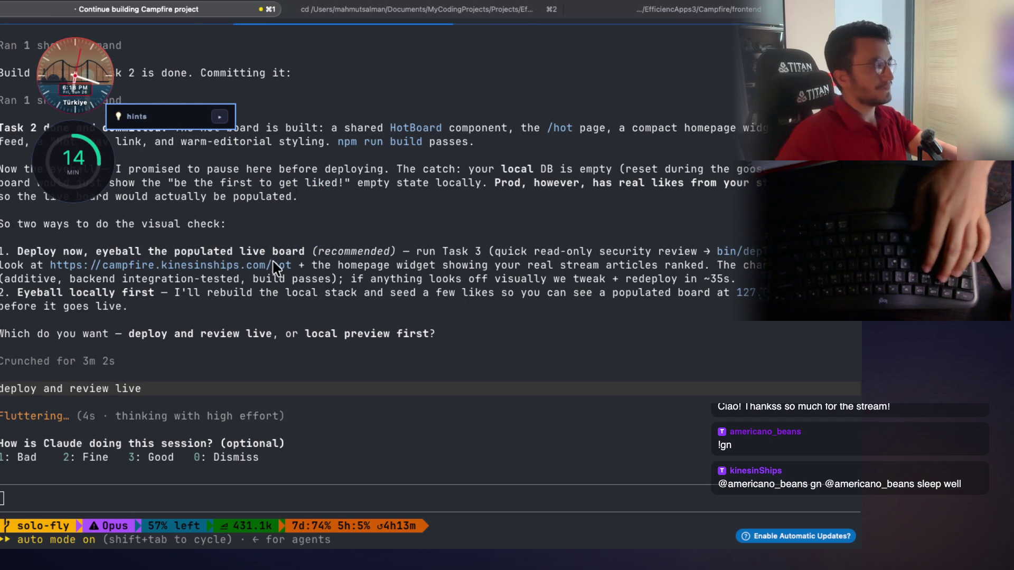
key("Escape")
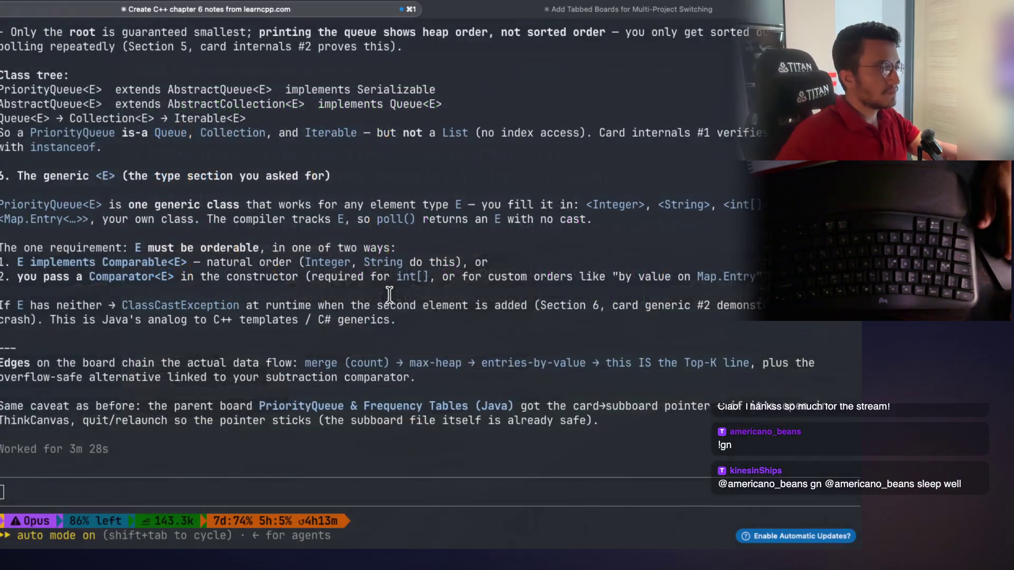
Find the 'Subboard built and linked' note, then view ThinkCanvas's Top-K max-heap card and close its expanded code
scroll(274, 330, "up", 20)
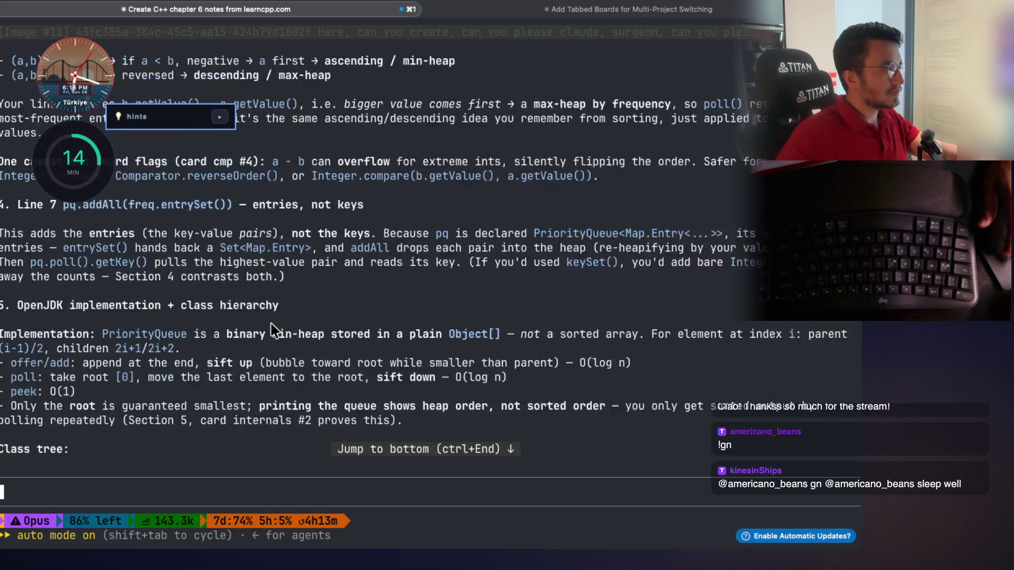
scroll(274, 330, "up", 8)
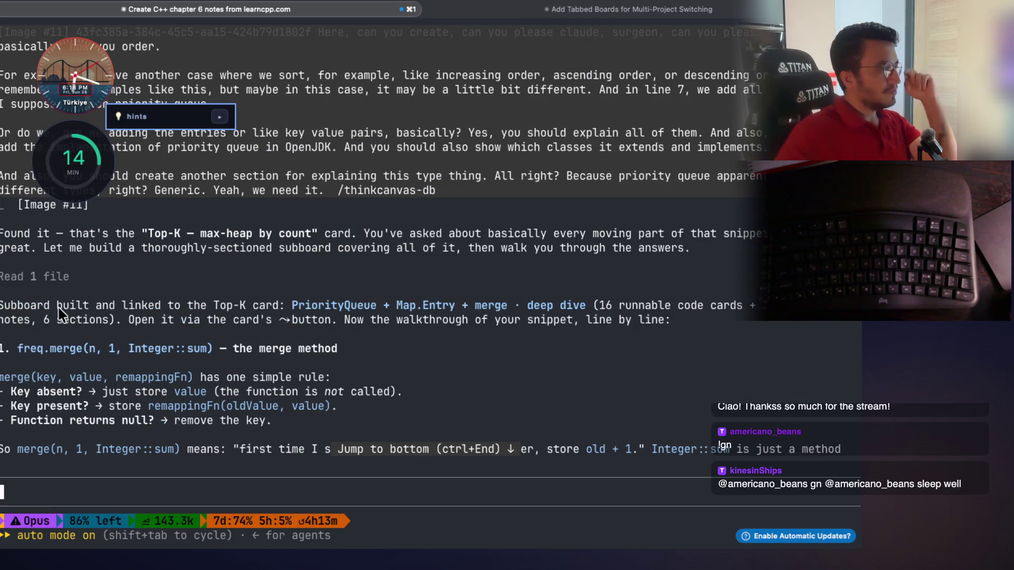
left_click_drag(93, 310, 266, 312)
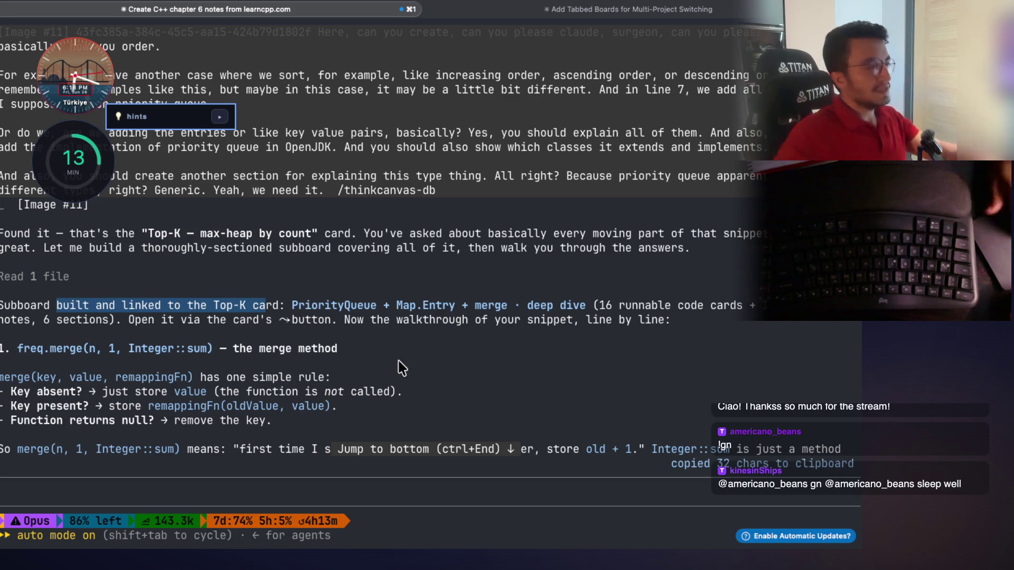
key("super+Tab")
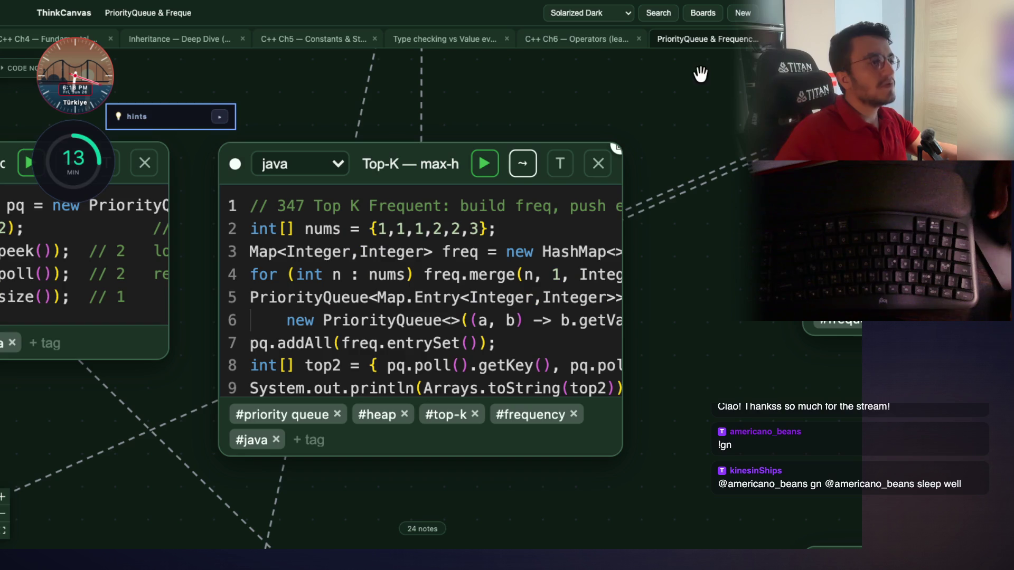
left_click(700, 70)
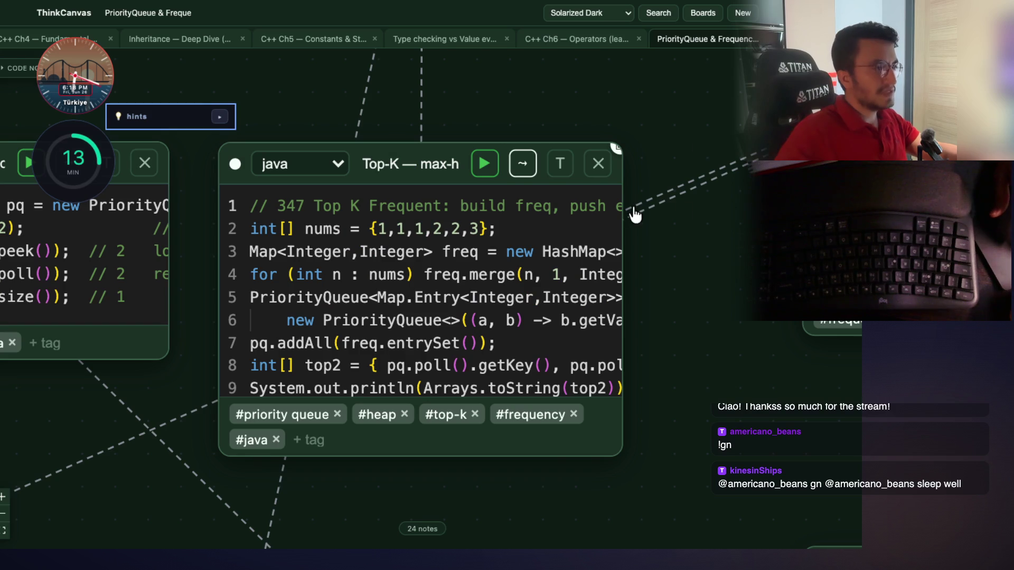
Open the Top-K card's subboard and enlarge the merge #1 — count occurrences code card
left_click(522, 165)
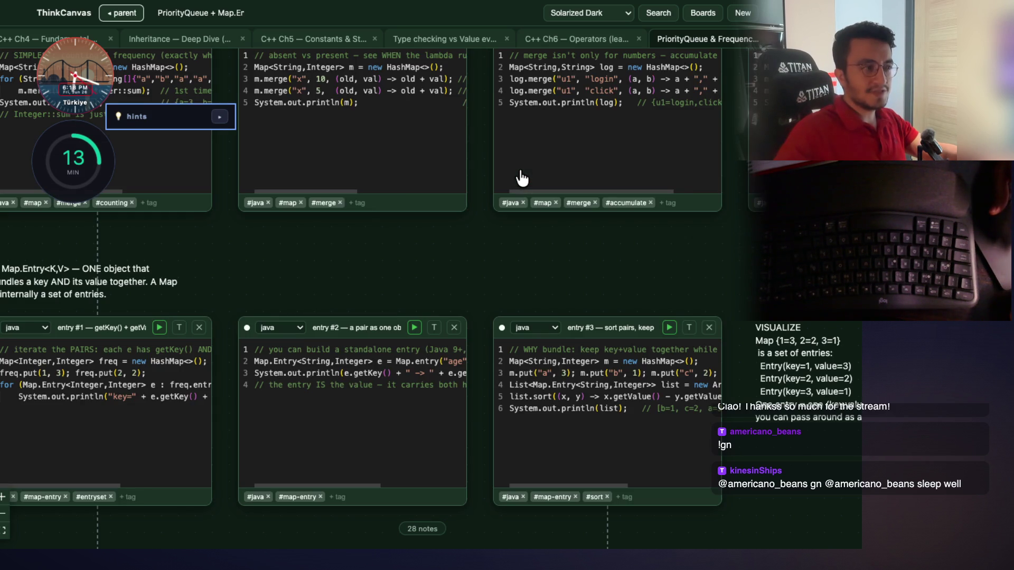
left_click_drag(452, 321, 528, 464)
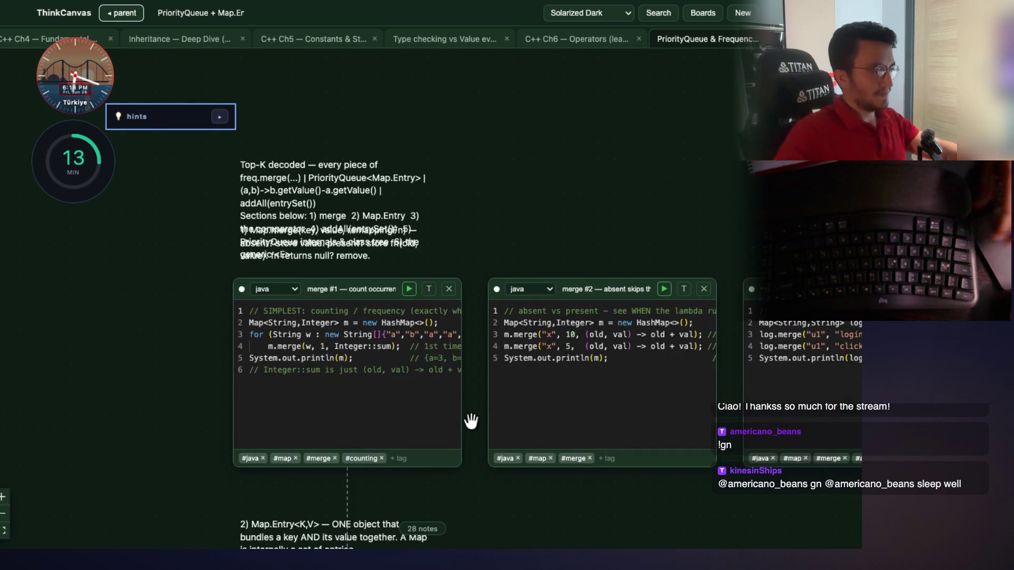
scroll(343, 363, "up", 5)
mouse_move(63, 365)
left_mouse_down()
mouse_move(79, 356)
mouse_move(78, 306)
left_mouse_up()
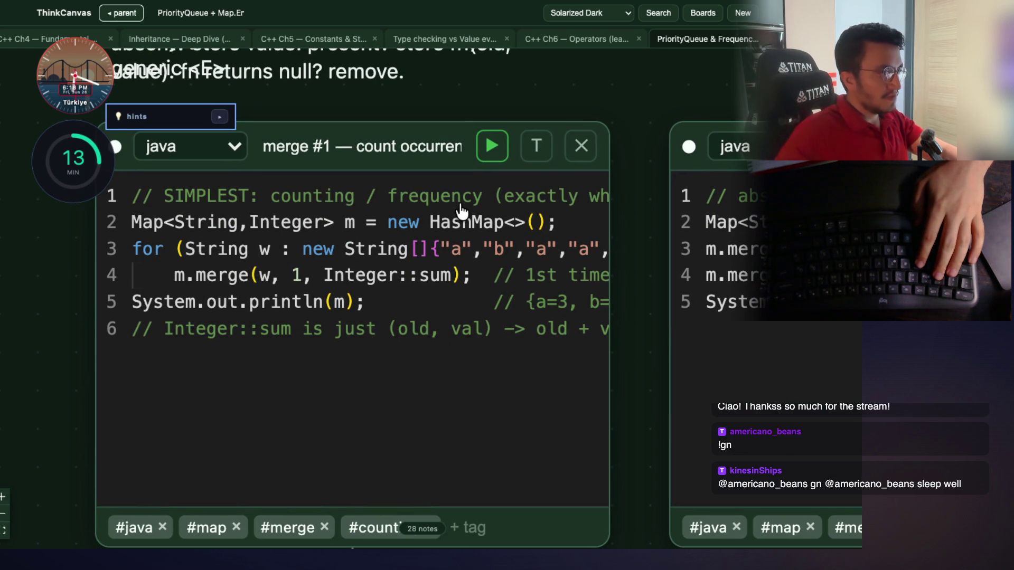
double_click(384, 265)
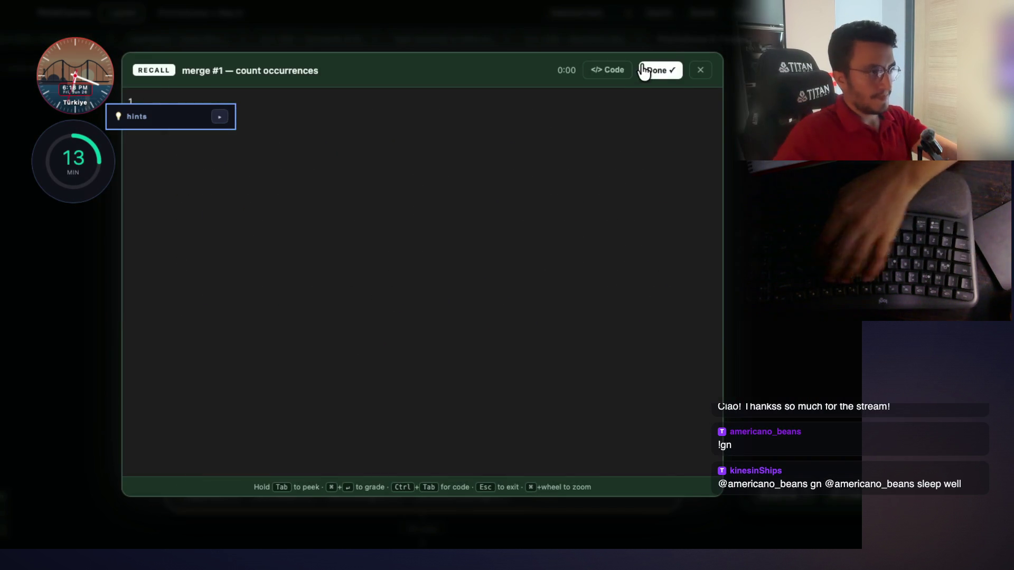
left_click(608, 70)
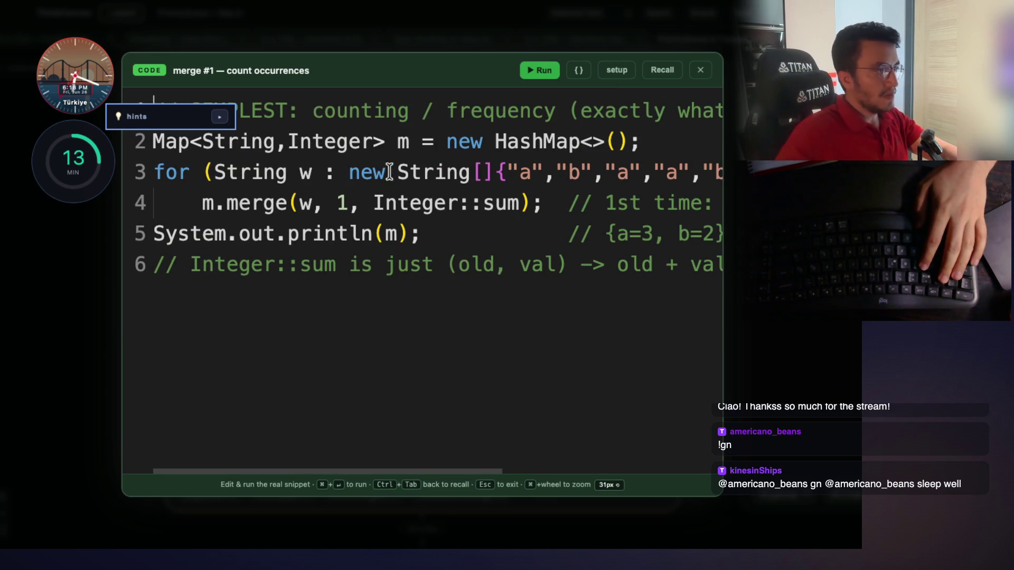
Scroll across the snippet, selecting the merge call and its arguments on line 4
scroll(464, 179, "right", 3)
scroll(590, 178, "left", 3)
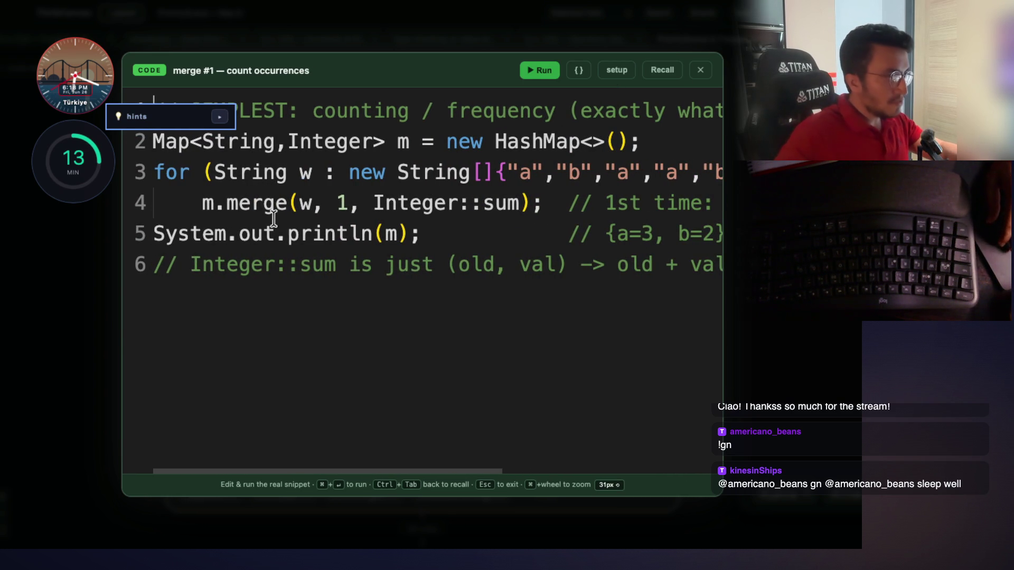
double_click(264, 203)
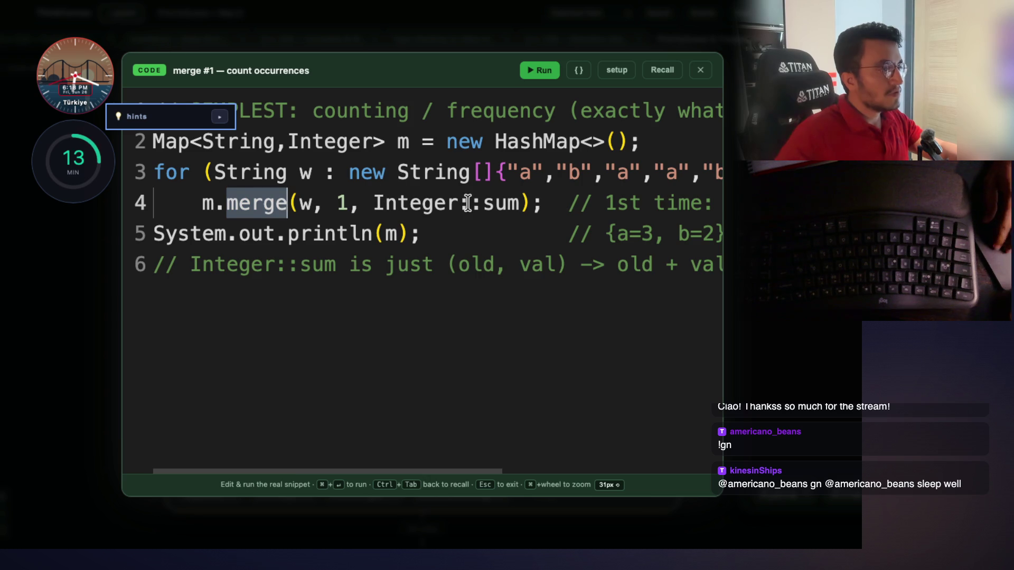
scroll(464, 199, "right", 5)
left_click_drag(492, 204, 591, 205)
scroll(591, 205, "right", 7)
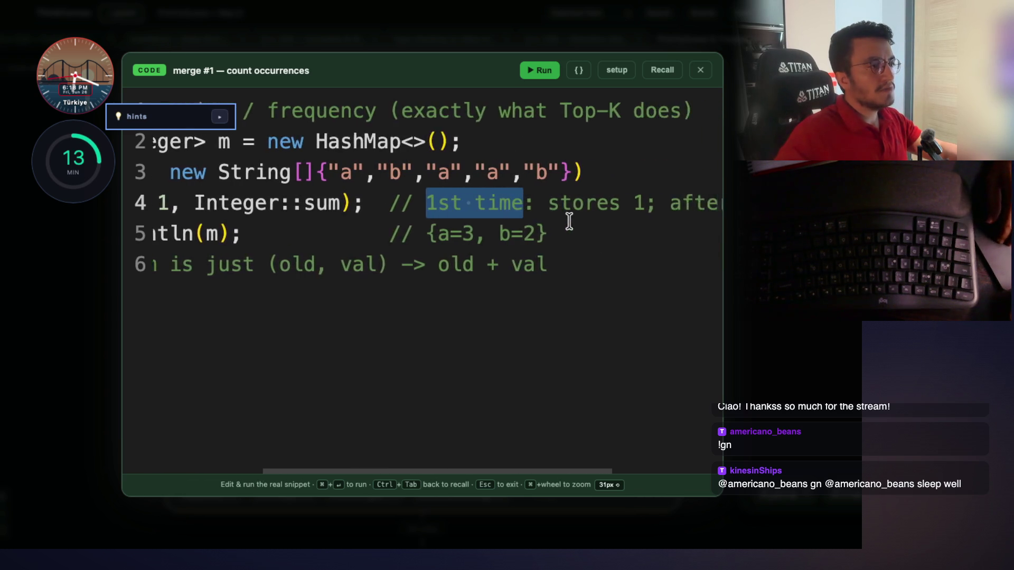
scroll(552, 206, "right", 3)
scroll(560, 206, "right", 1)
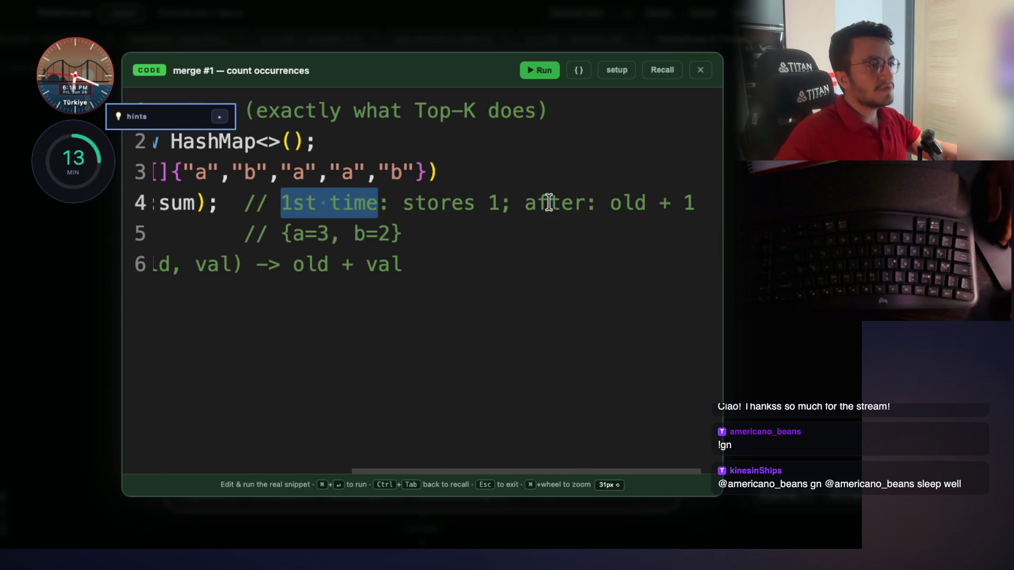
left_click_drag(527, 203, 683, 202)
scroll(552, 258, "left", 12)
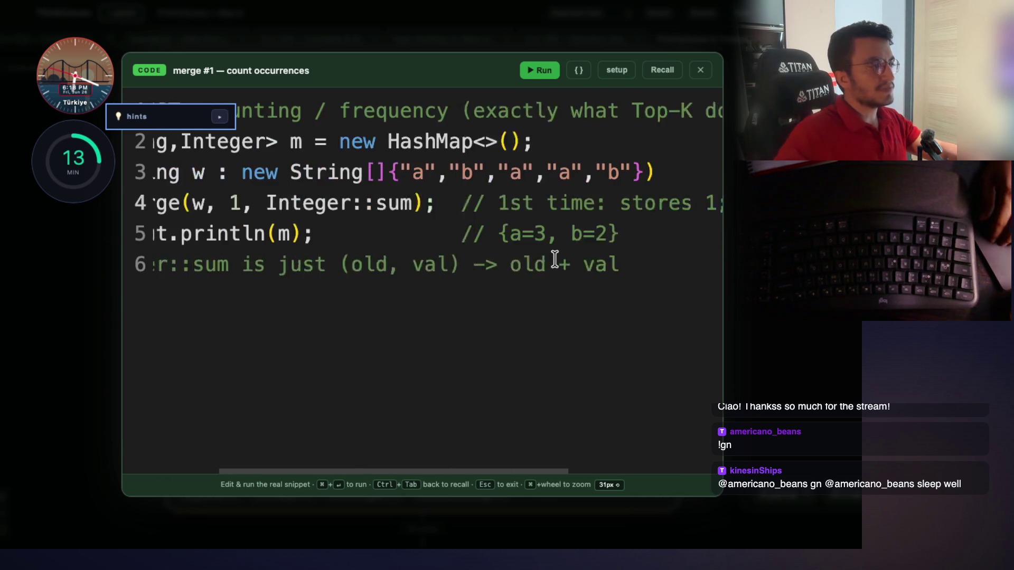
scroll(552, 258, "left", 1)
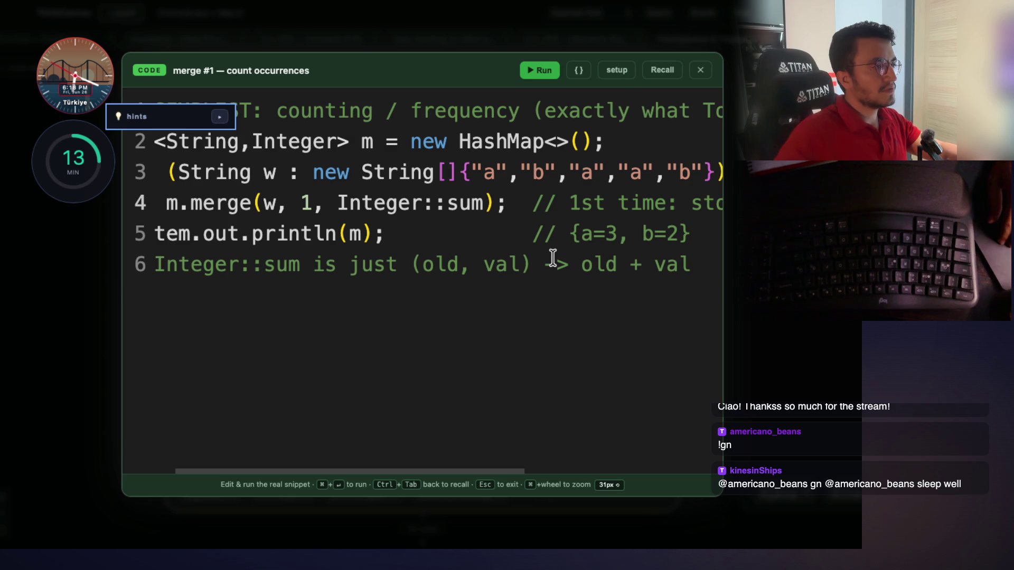
scroll(550, 256, "left", 2)
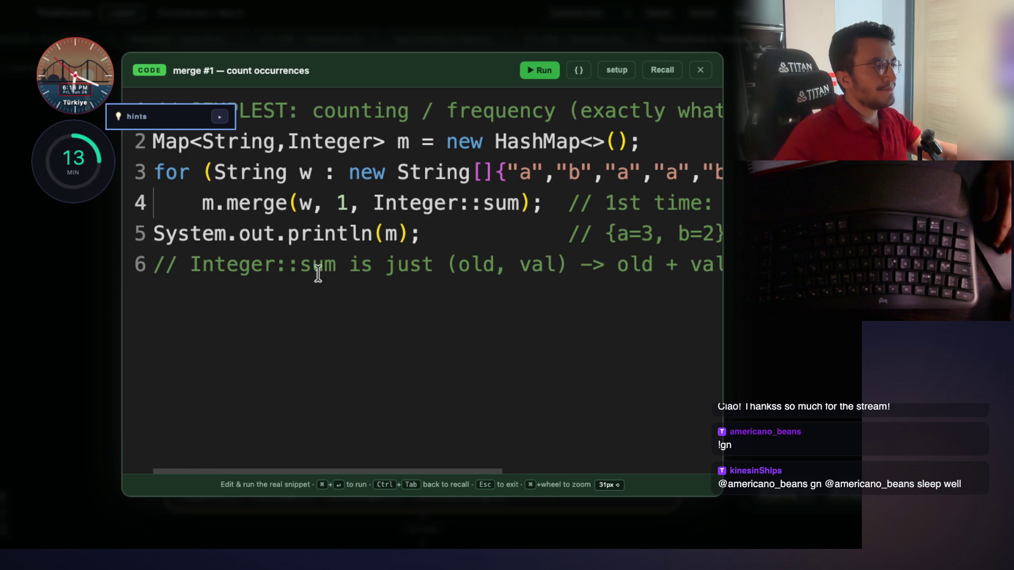
left_click_drag(192, 261, 334, 263)
scroll(364, 269, "right", 5)
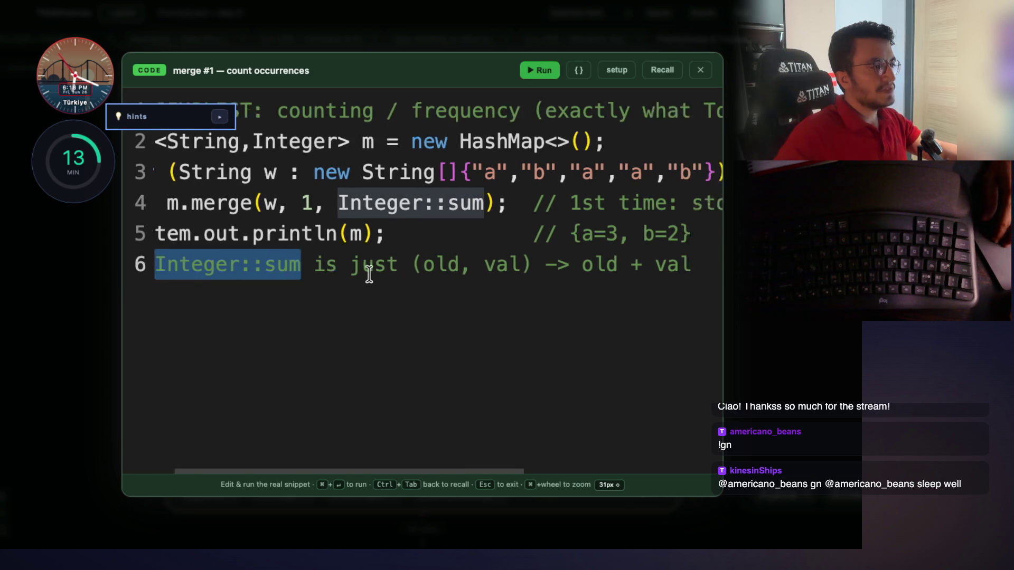
Select old, val, old + val and Integer::sum in the line 6 comment, then run the snippet
double_click(383, 265)
double_click(446, 265)
key("super+d")
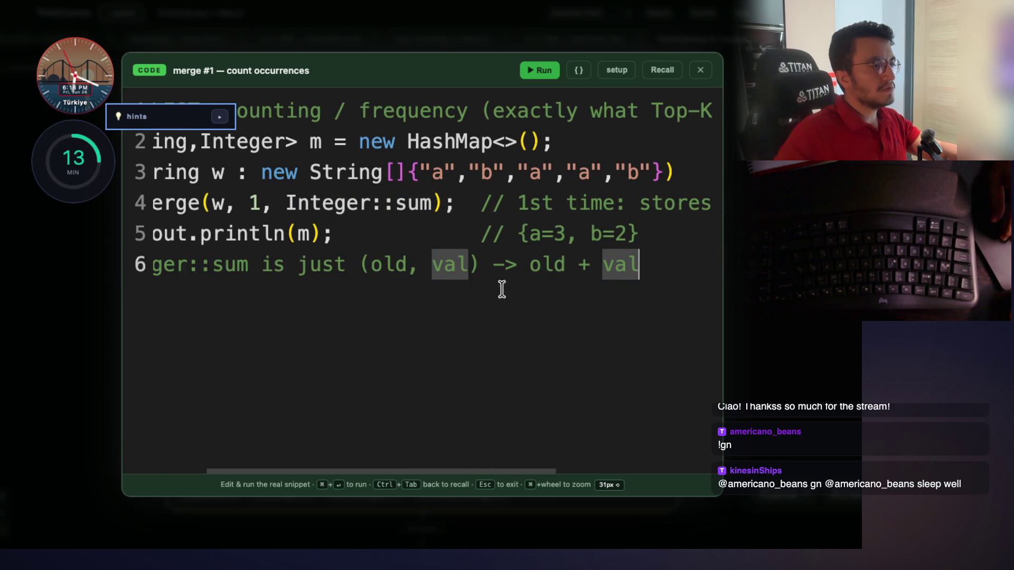
mouse_move(520, 264)
left_mouse_down()
mouse_move(628, 268)
mouse_move(626, 279)
left_mouse_up()
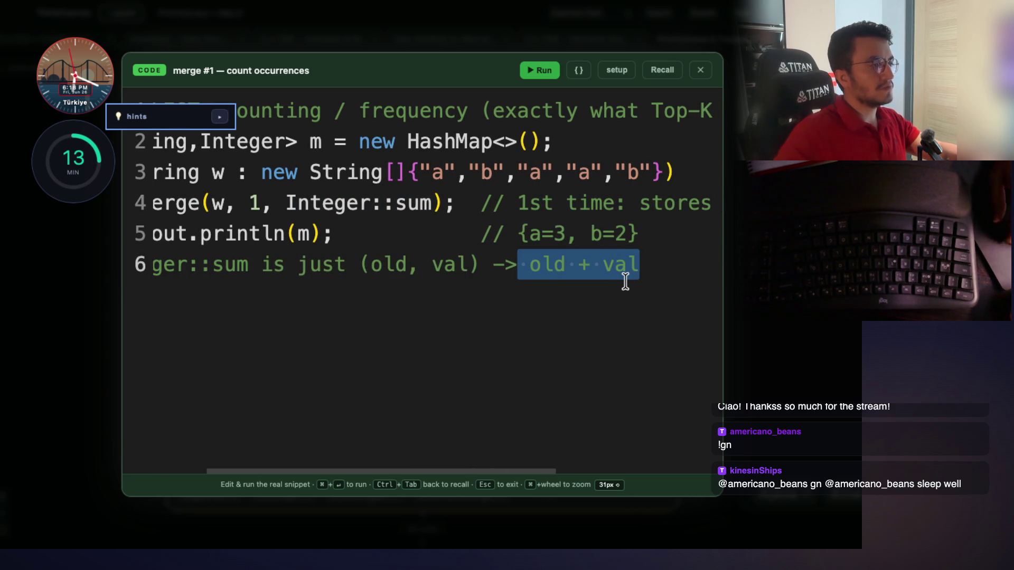
scroll(625, 281, "left", 4)
double_click(309, 266)
left_click_drag(296, 267, 199, 267)
left_click(539, 81)
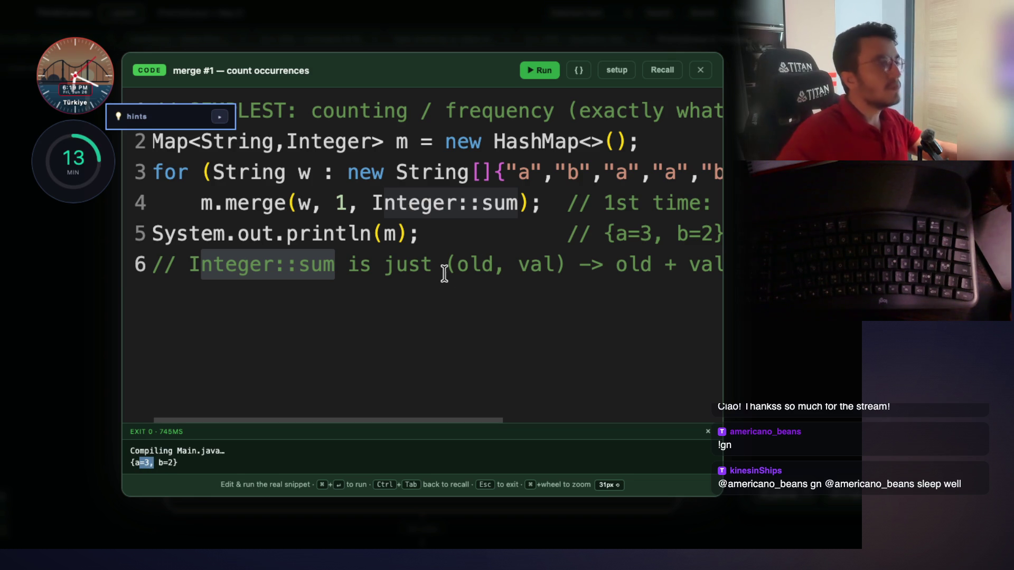
Place the caret on line 5 and inside the line 3 string array, scrolling across the code
left_click(527, 235)
scroll(544, 269, "right", 3)
left_click(482, 174)
scroll(558, 180, "left", 4)
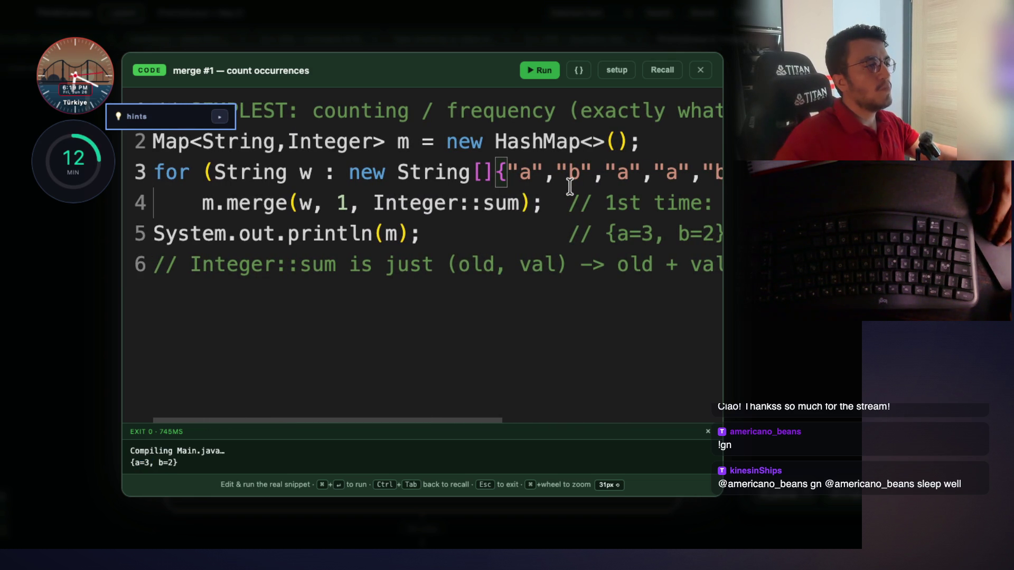
scroll(569, 196, "right", 10)
scroll(567, 205, "left", 10)
Click through the merge(w, 1, Integer::sum) arguments on line 4
left_click(344, 203)
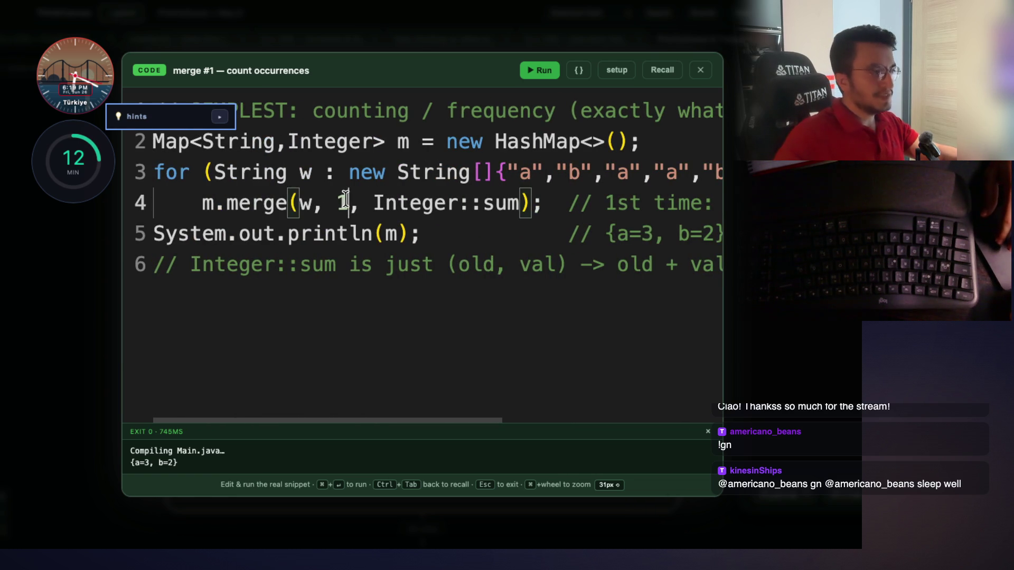
double_click(275, 204)
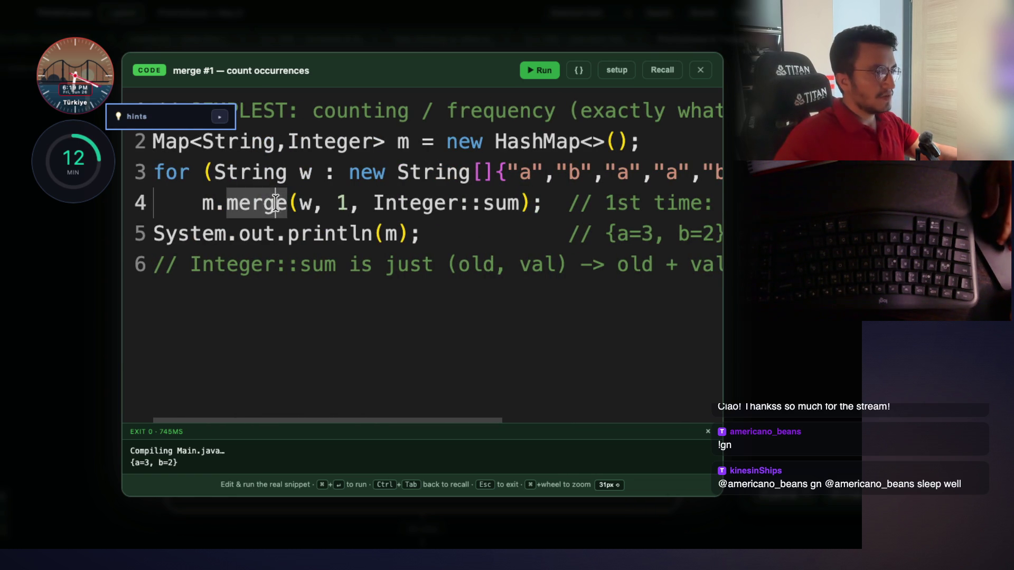
double_click(340, 203)
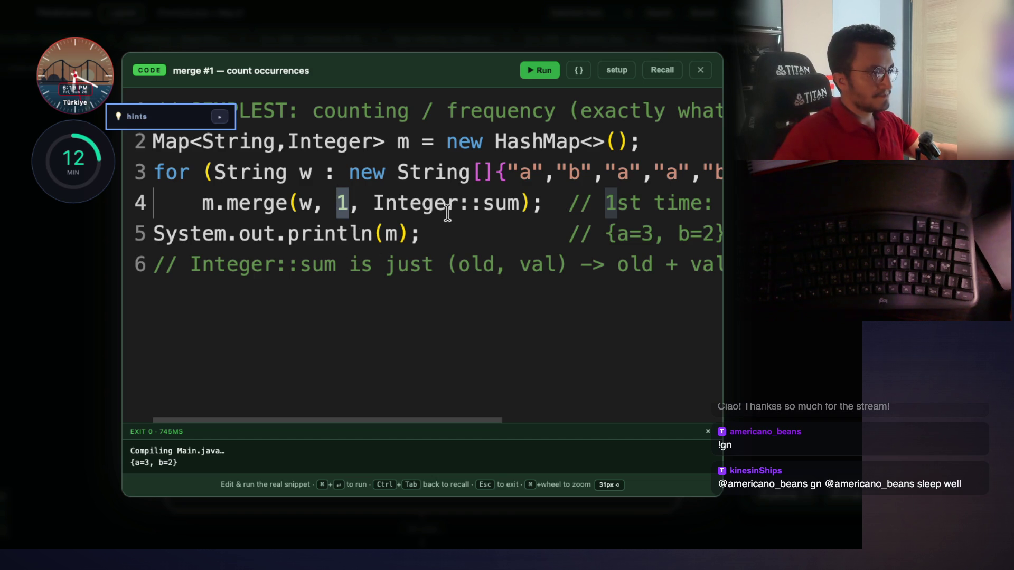
left_click(397, 202)
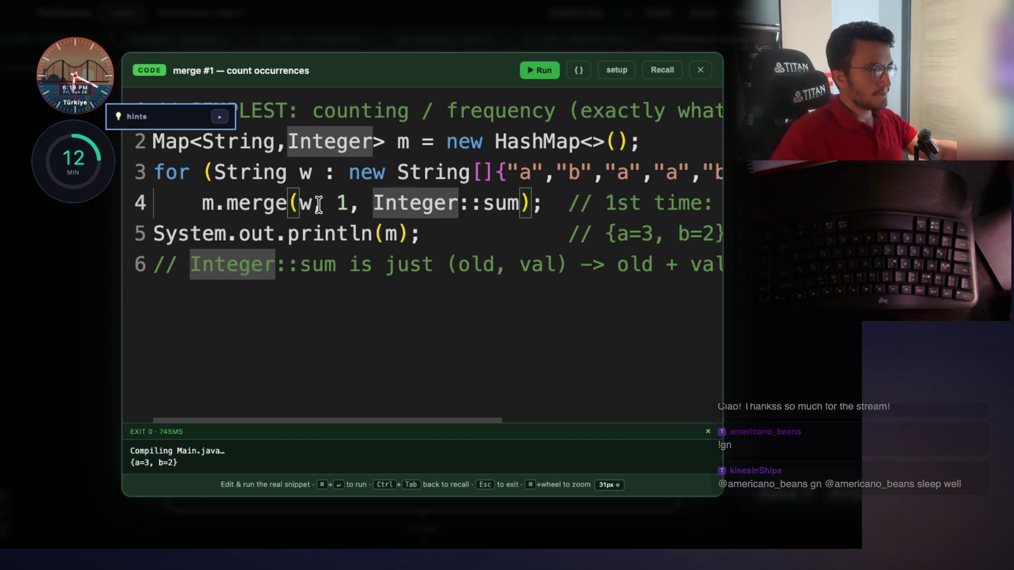
left_click(301, 203)
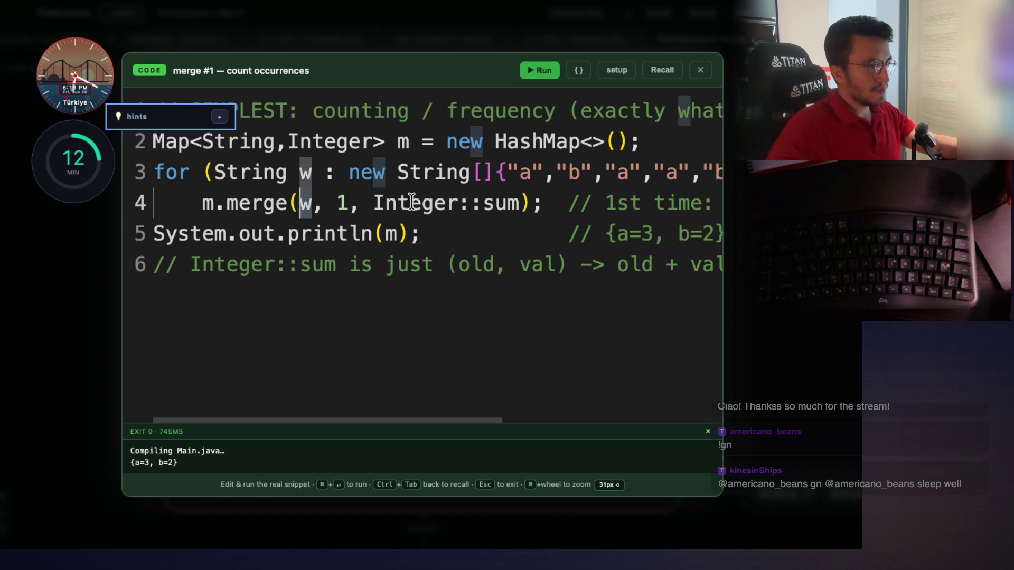
mouse_move(378, 202)
left_mouse_down()
mouse_move(514, 203)
mouse_move(368, 202)
left_mouse_up()
left_click(514, 204)
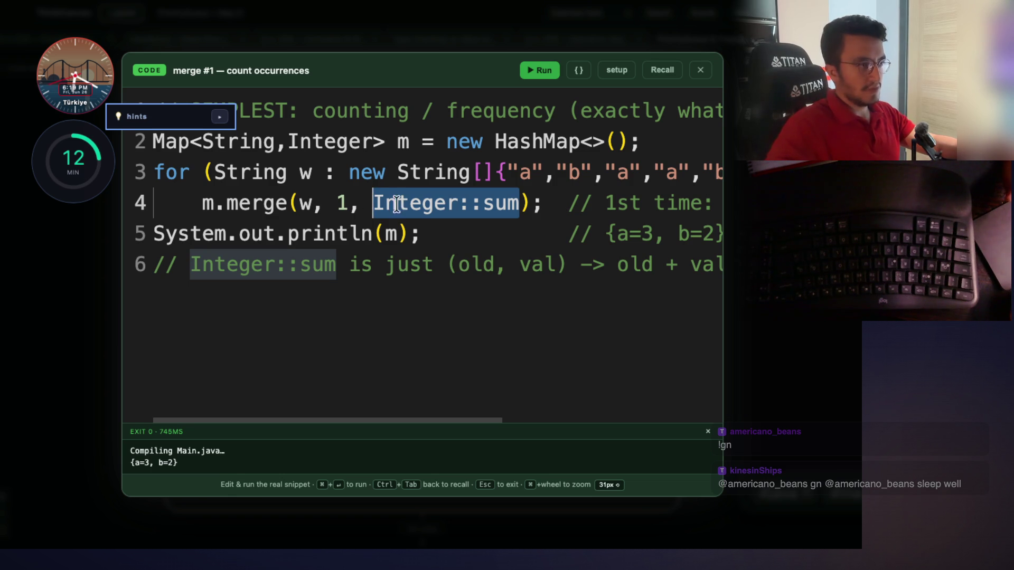
Reselect Integer::sum) on line 4 and close the enlarged merge #1 editor
left_click(509, 206)
left_click_drag(531, 203, 373, 202)
left_click(701, 73)
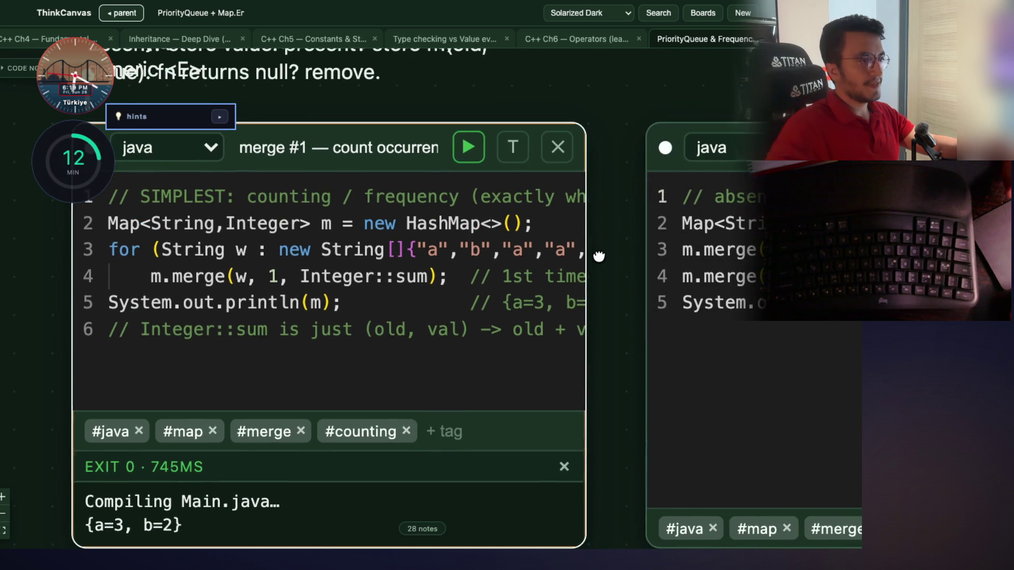
Move the 1) Map.merge note to the right, clear of the Top-K note
scroll(598, 254, "down", 5)
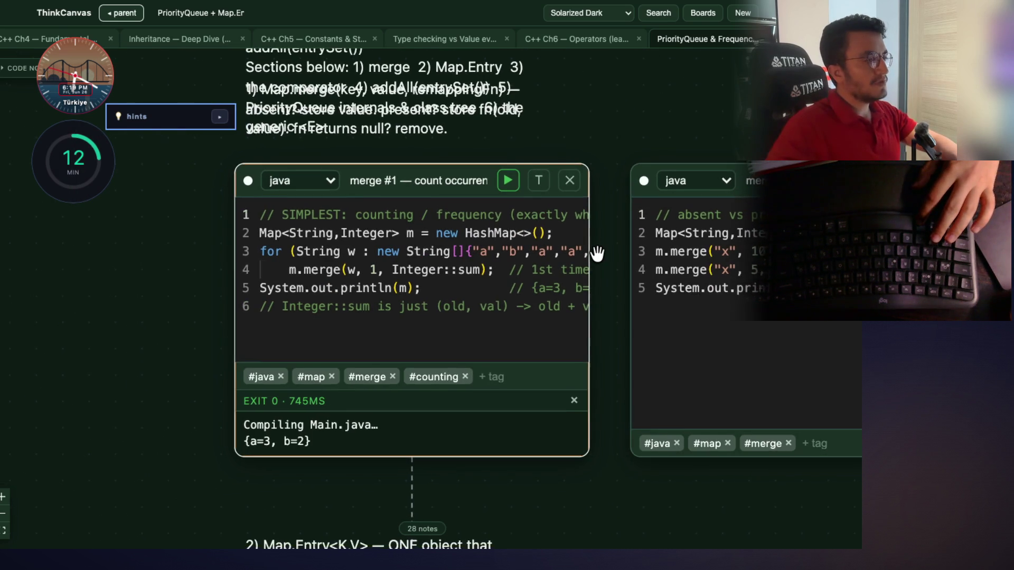
scroll(545, 355, "down", 3)
left_click_drag(448, 309, 724, 292)
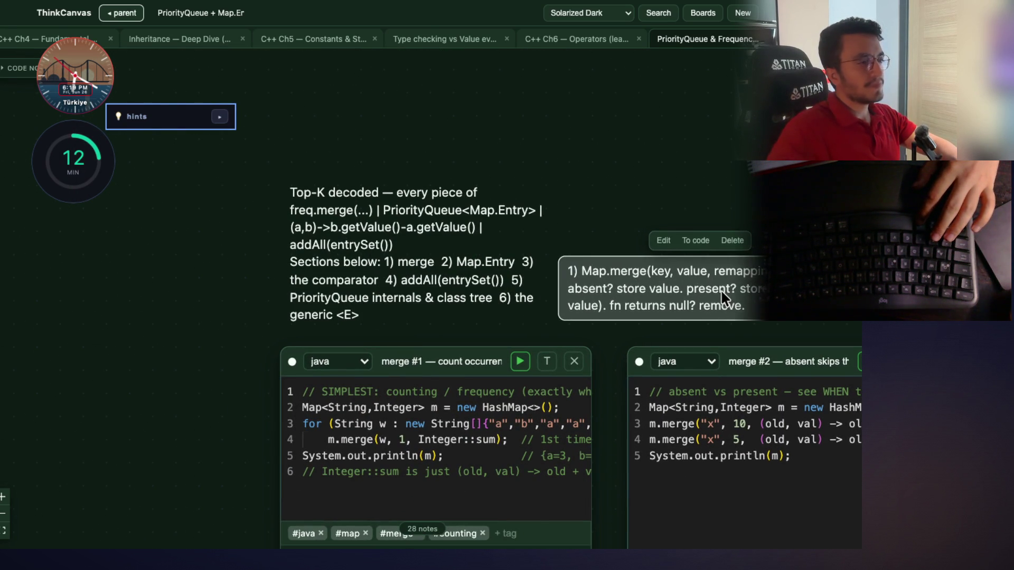
Pan and zoom the canvas, then select the merge #2 absent-vs-present code card
scroll(750, 290, "up", 2)
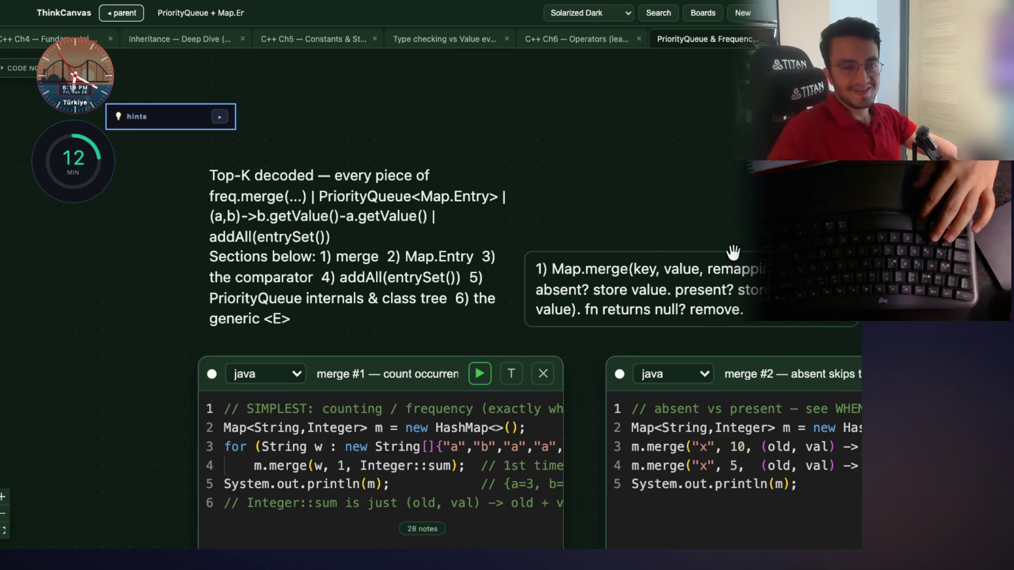
scroll(556, 135, "right", 5)
scroll(360, 250, "up", 2)
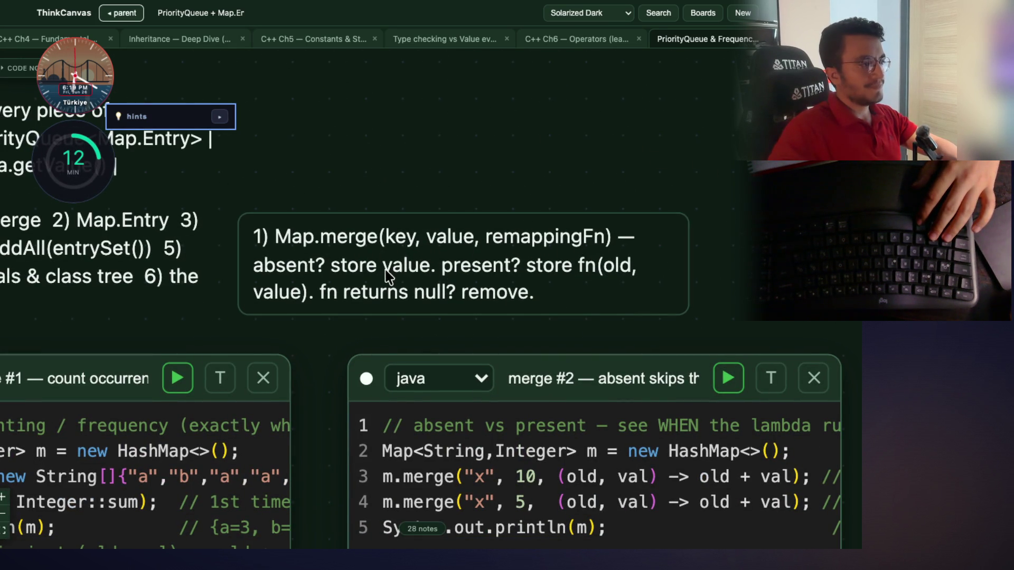
scroll(350, 334, "down", 4)
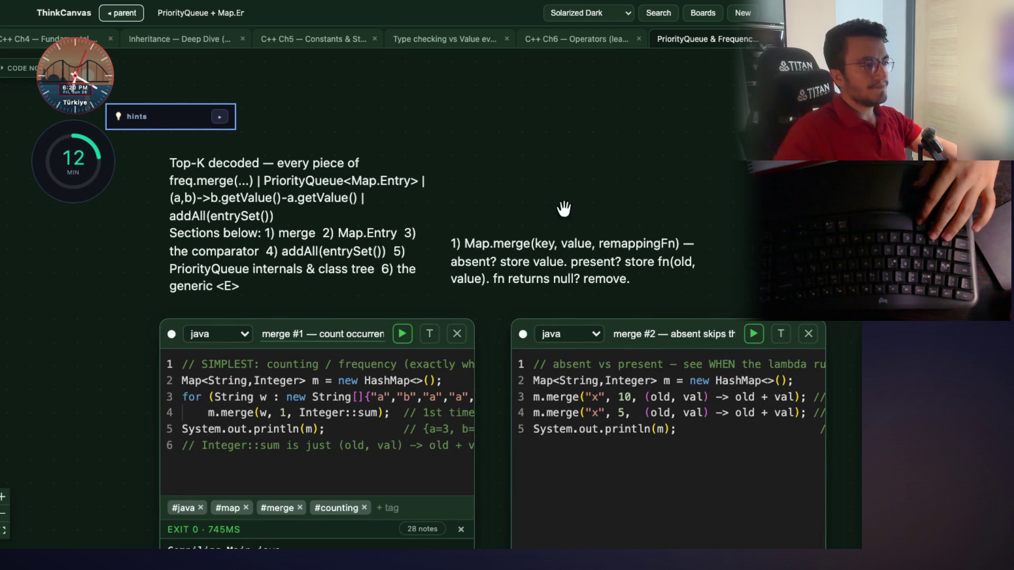
left_click_drag(516, 299, 554, 297)
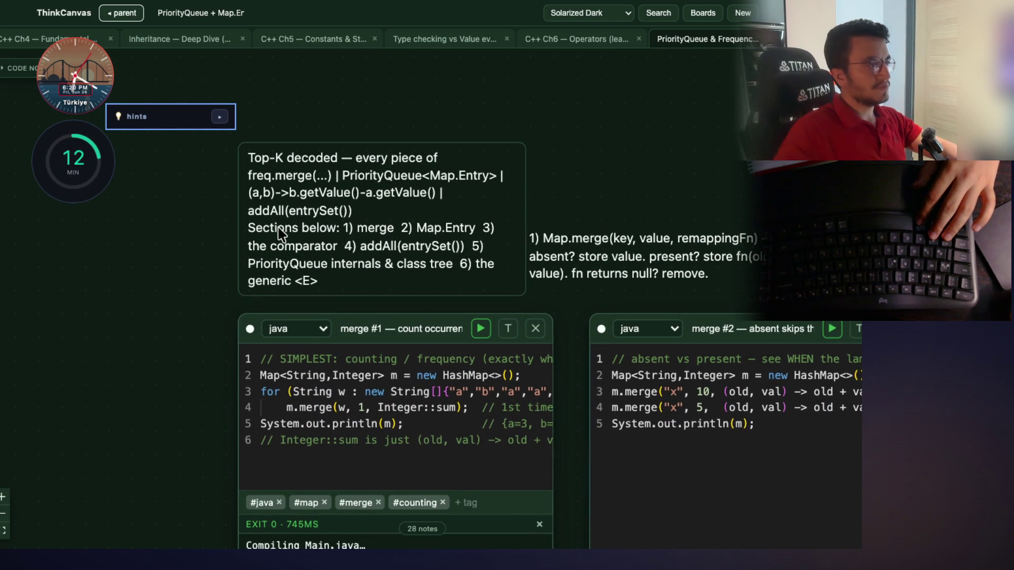
scroll(221, 236, "up", 3)
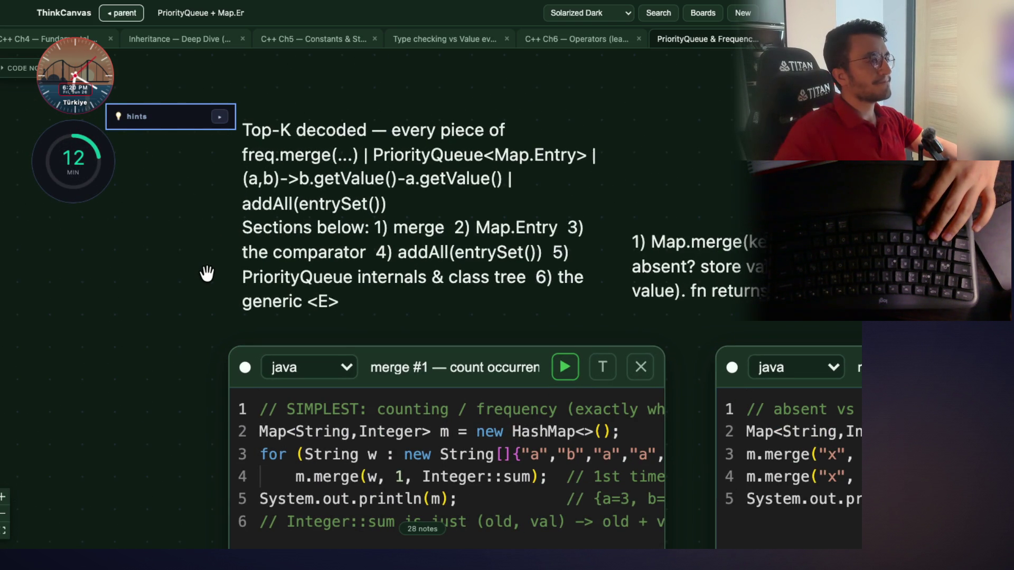
scroll(206, 273, "down", 4)
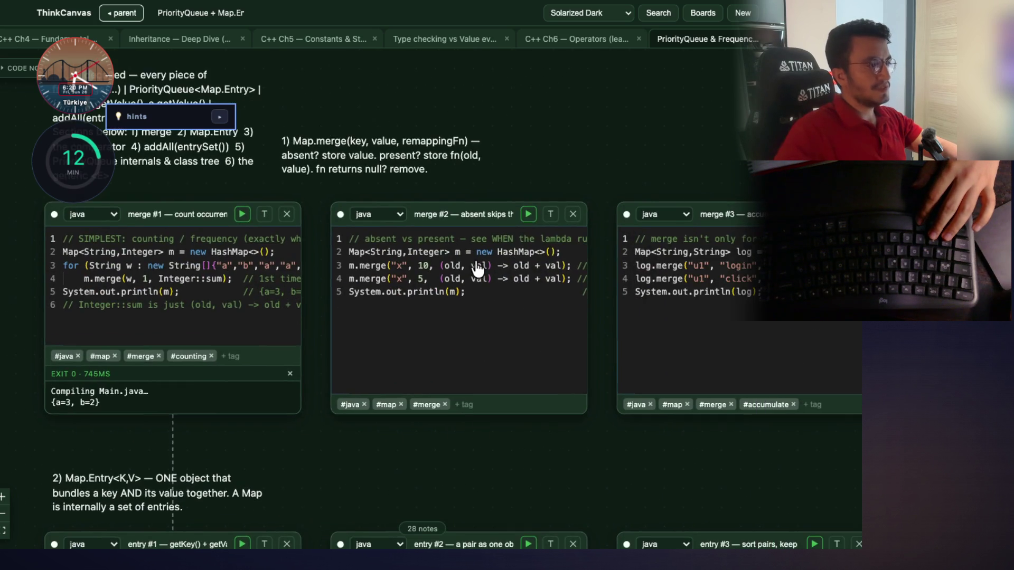
scroll(478, 269, "up", 4)
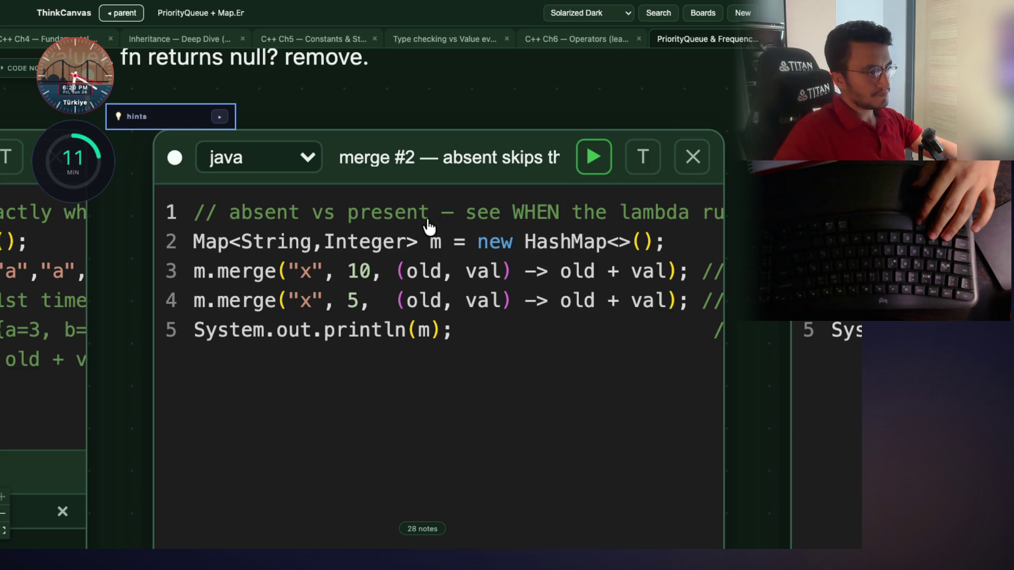
left_click(520, 226)
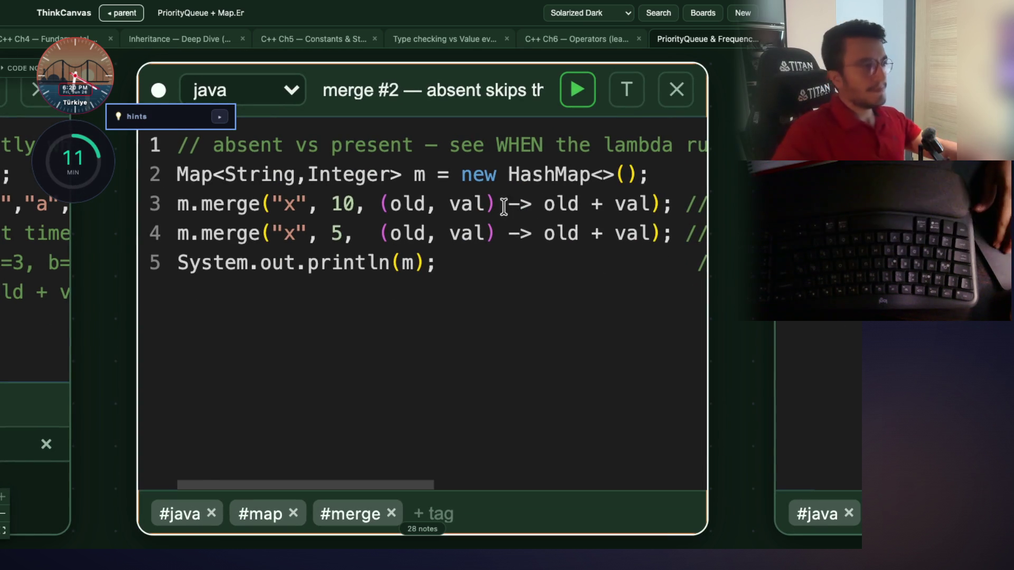
scroll(503, 205, "right", 3)
scroll(502, 206, "left", 3)
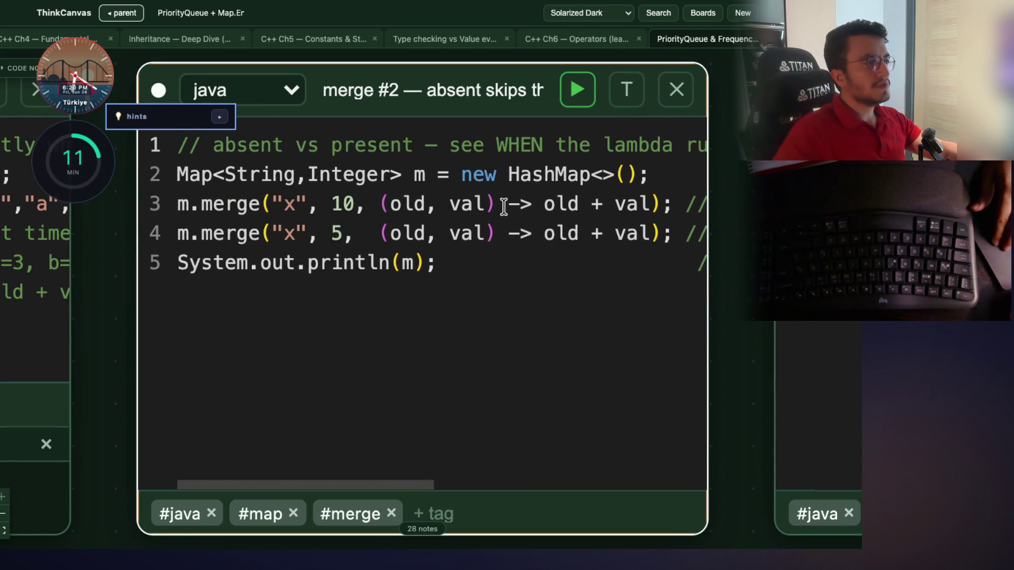
scroll(499, 206, "right", 3)
scroll(380, 208, "left", 3)
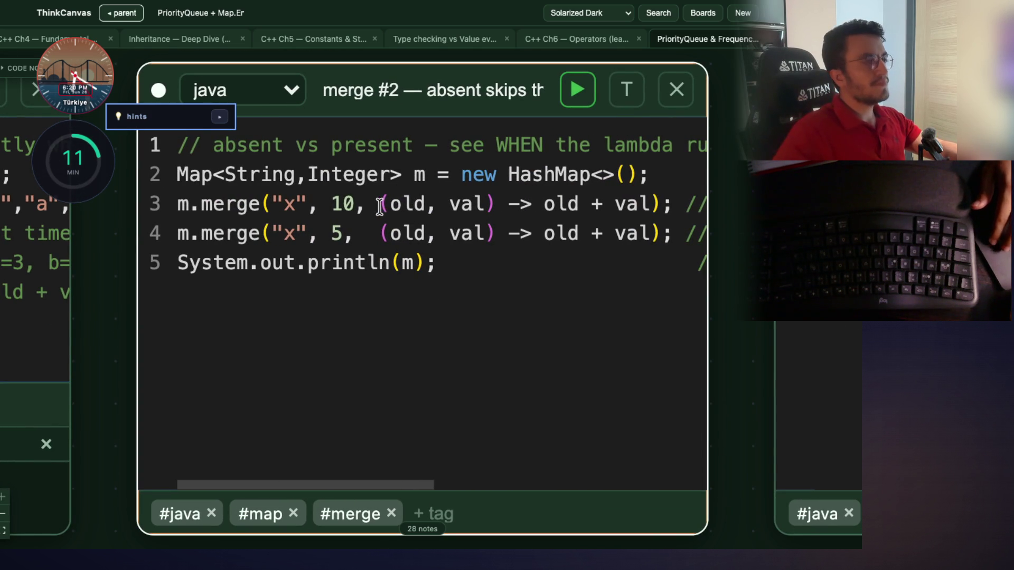
left_click_drag(302, 202, 272, 202)
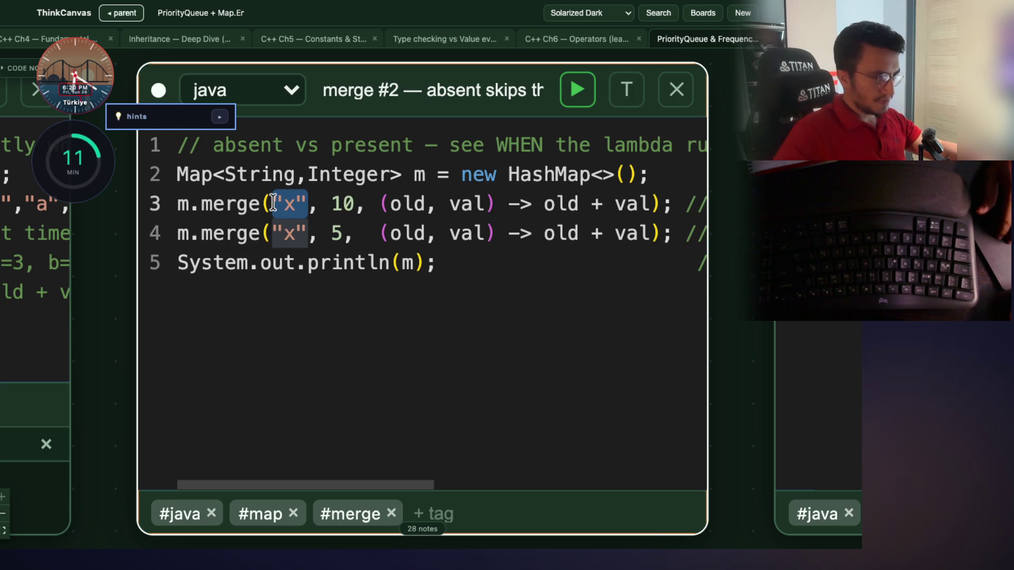
left_click_drag(364, 203, 338, 203)
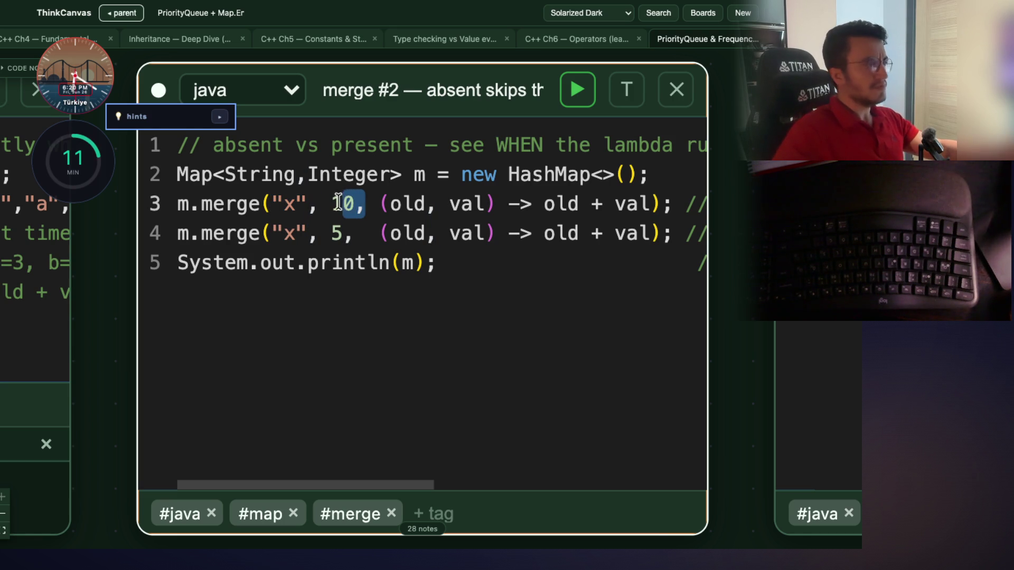
mouse_move(120, 305)
left_mouse_down()
mouse_move(613, 292)
mouse_move(689, 314)
mouse_move(470, 334)
mouse_move(330, 333)
mouse_move(174, 310)
mouse_move(153, 331)
left_mouse_up()
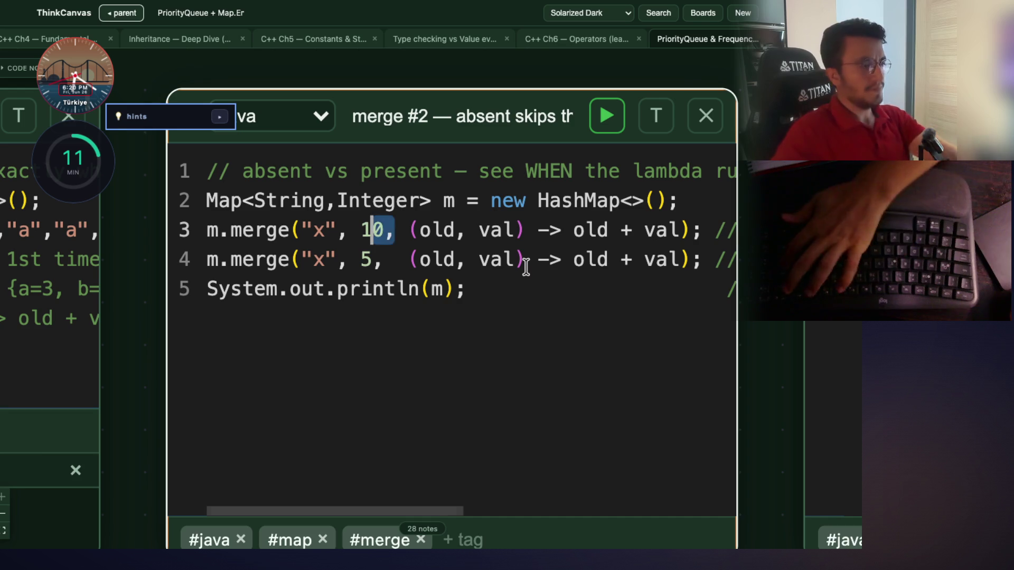
scroll(524, 265, "right", 5)
scroll(524, 265, "right", 4)
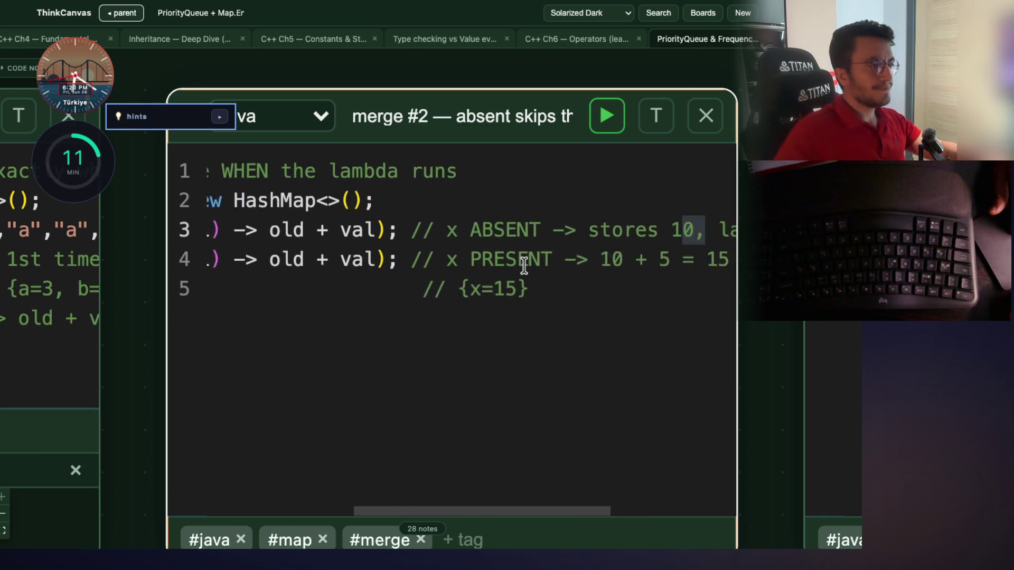
double_click(482, 237)
scroll(482, 236, "left", 9)
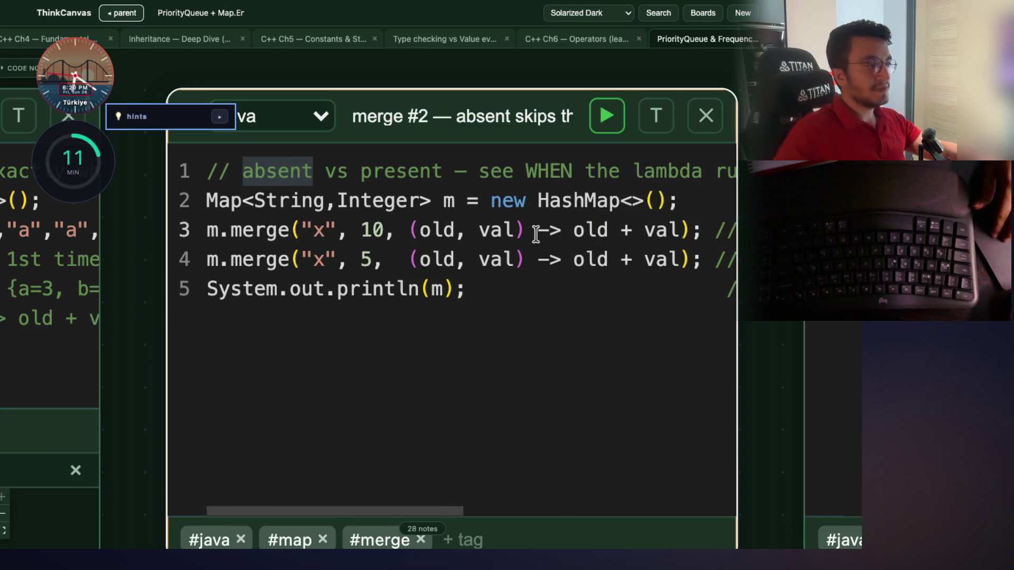
scroll(535, 234, "right", 13)
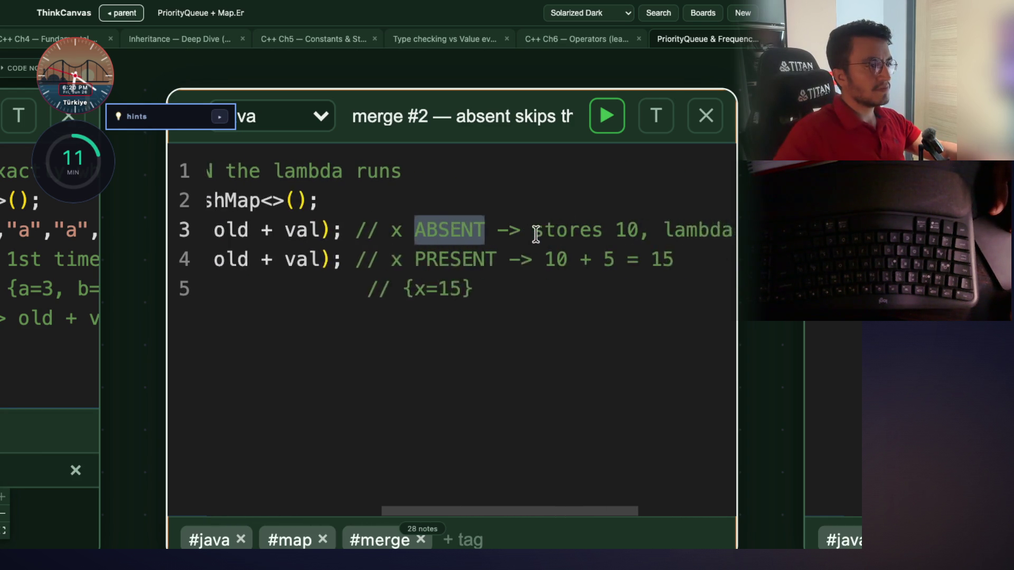
scroll(535, 234, "left", 8)
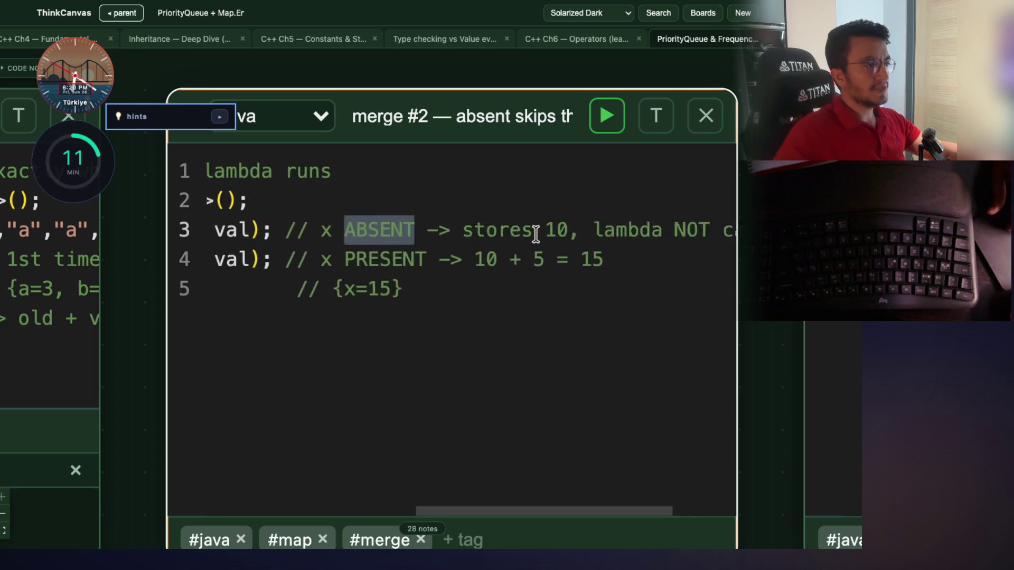
scroll(535, 234, "left", 3)
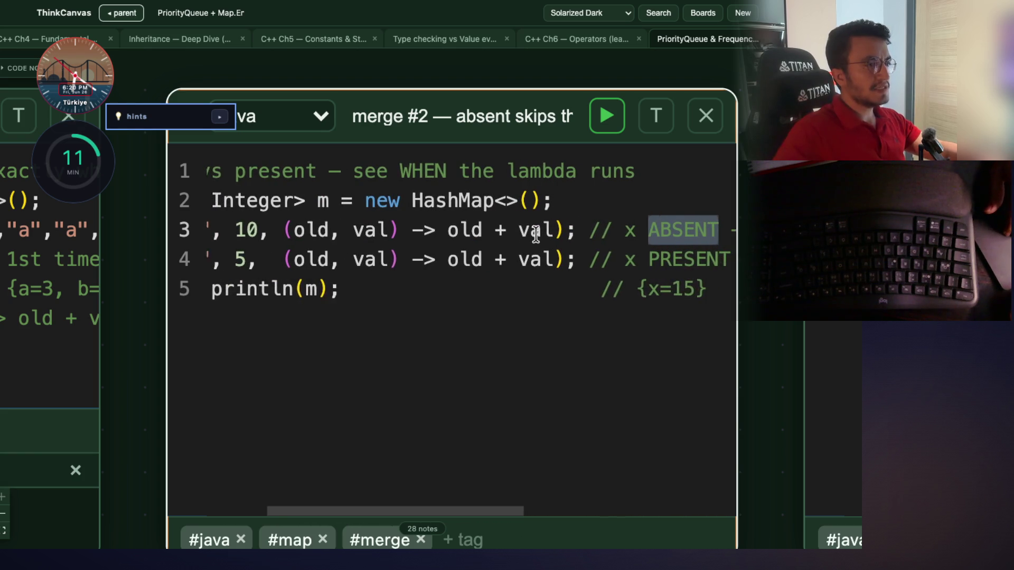
scroll(535, 234, "left", 4)
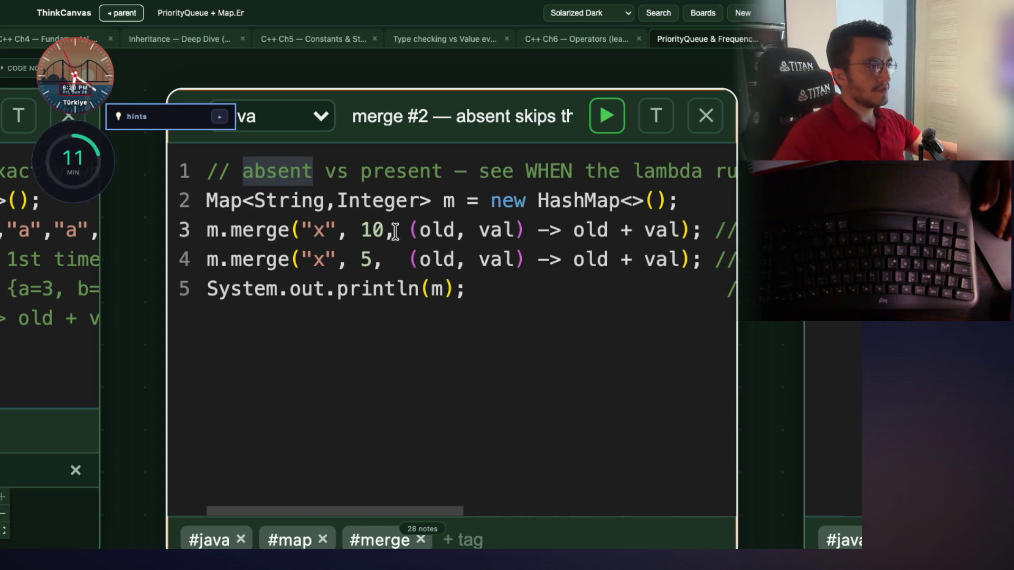
left_click_drag(338, 229, 301, 229)
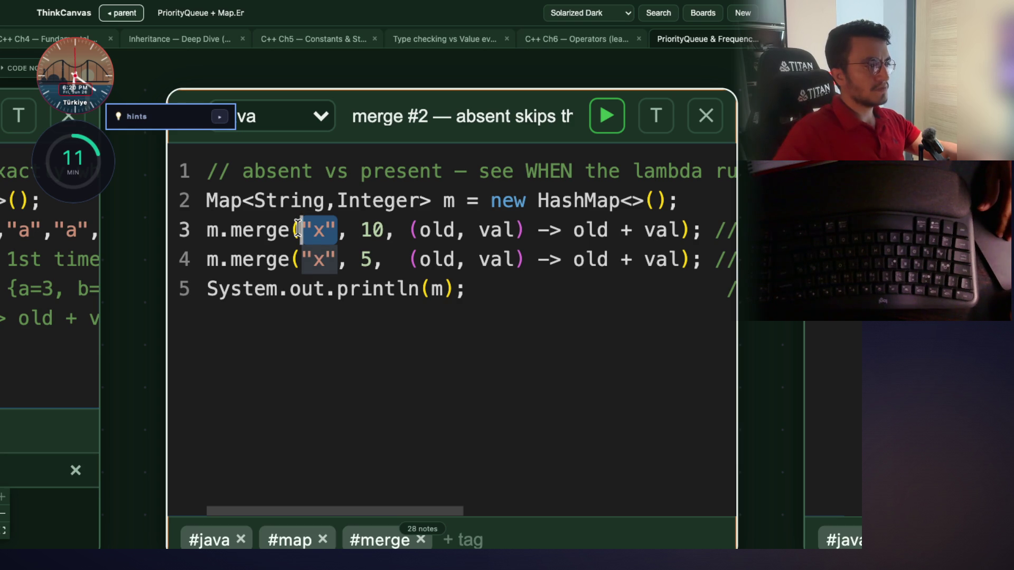
left_click(306, 288)
double_click(280, 262)
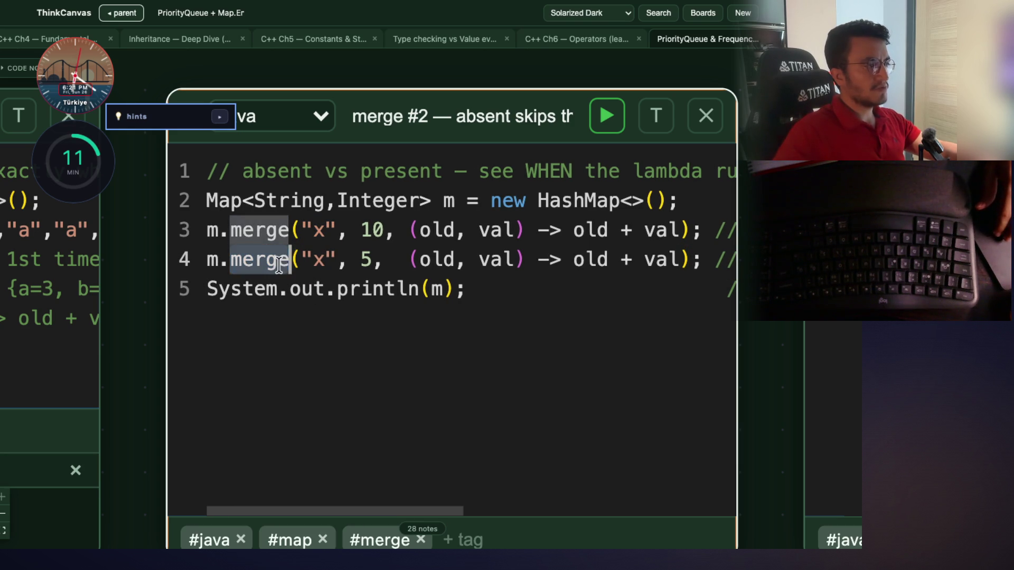
scroll(285, 263, "right", 8)
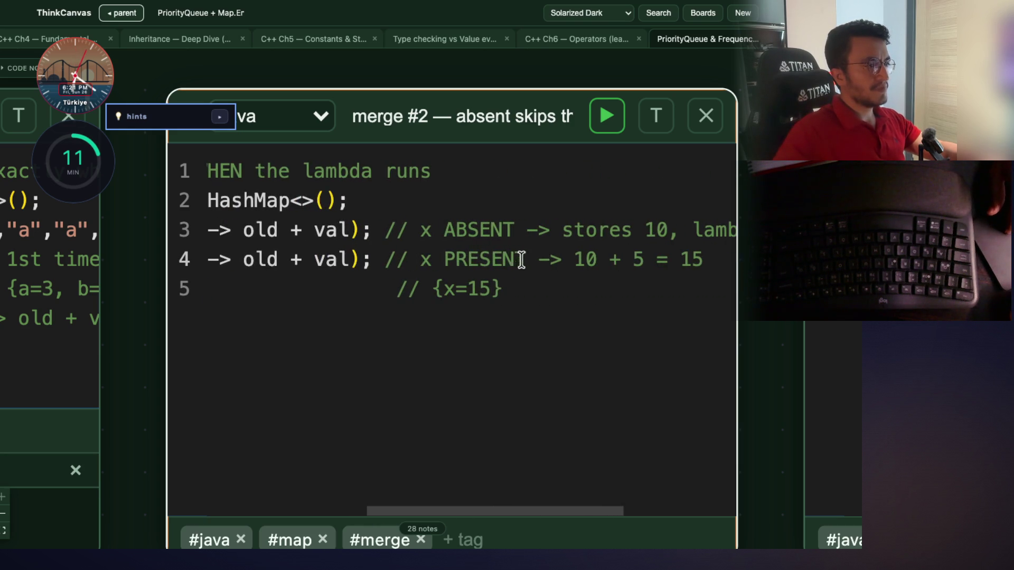
double_click(462, 259)
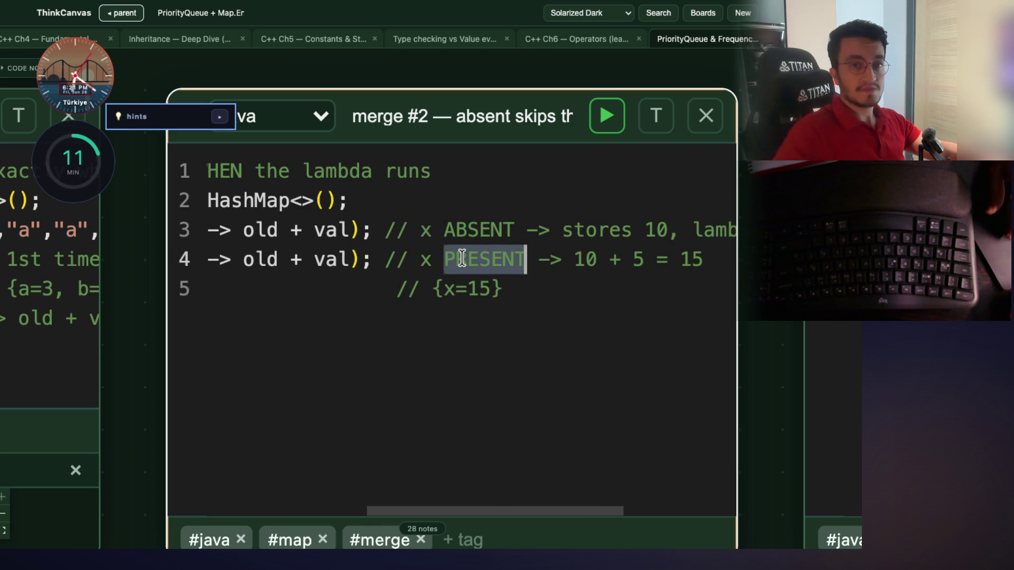
scroll(465, 259, "right", 3)
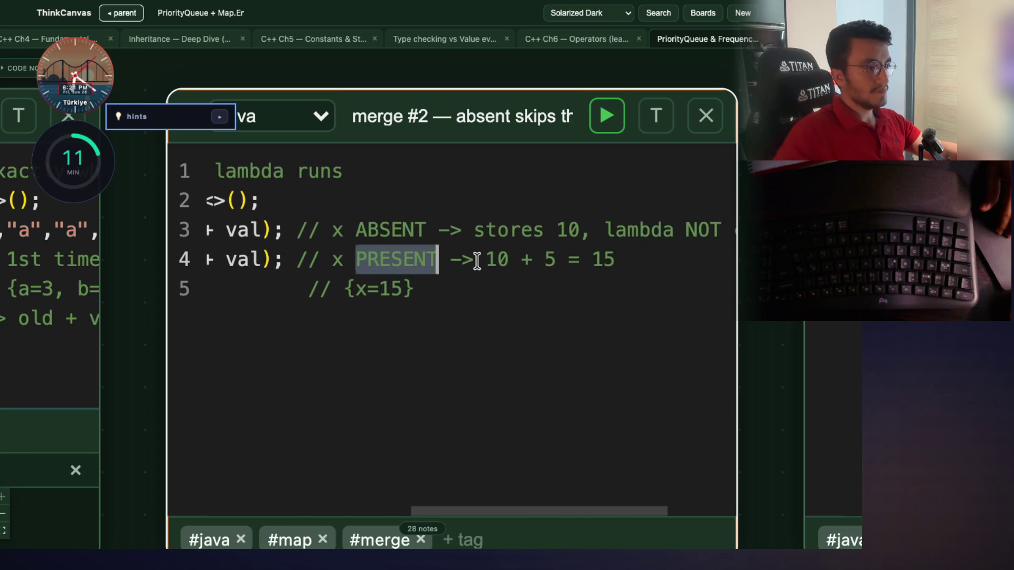
left_click_drag(478, 258, 574, 258)
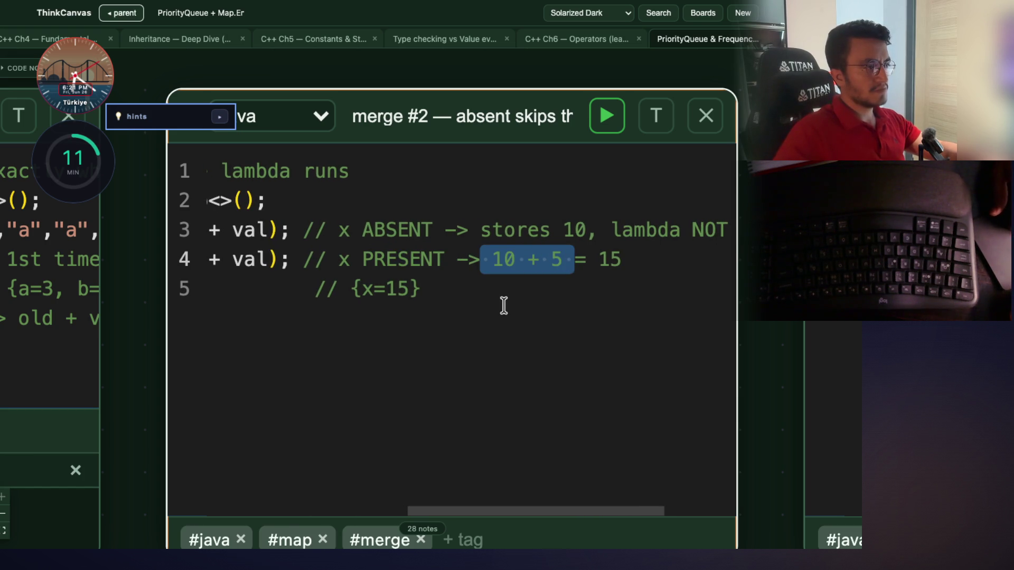
scroll(502, 303, "left", 10)
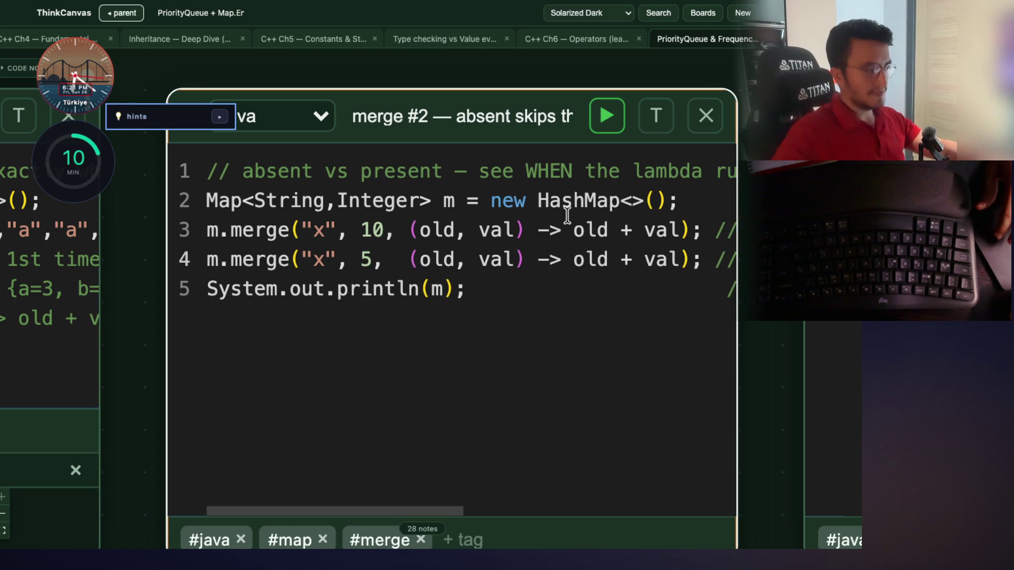
left_click(330, 230)
left_click(486, 202)
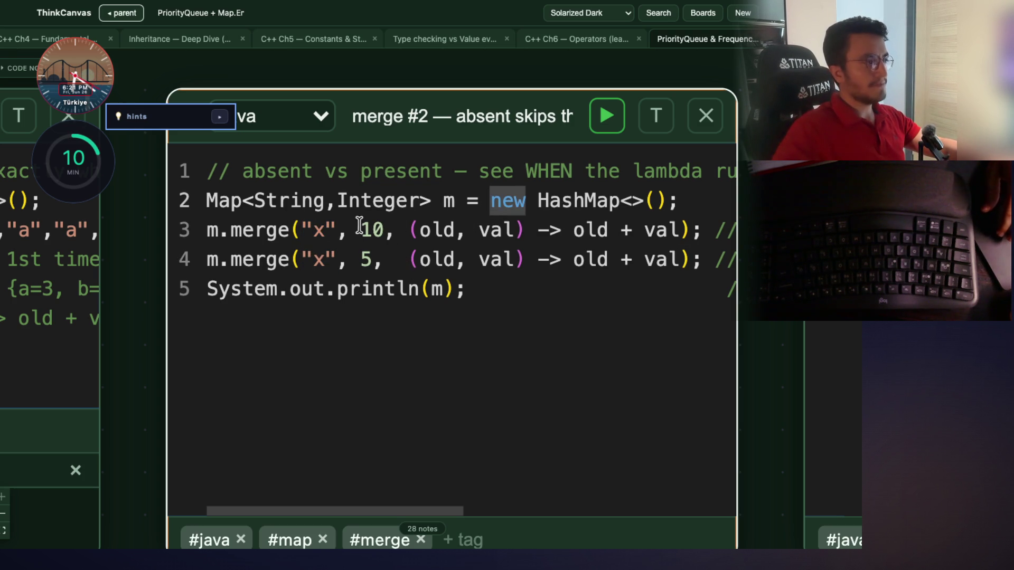
scroll(364, 225, "right", 5)
scroll(363, 227, "left", 3)
scroll(364, 232, "right", 1)
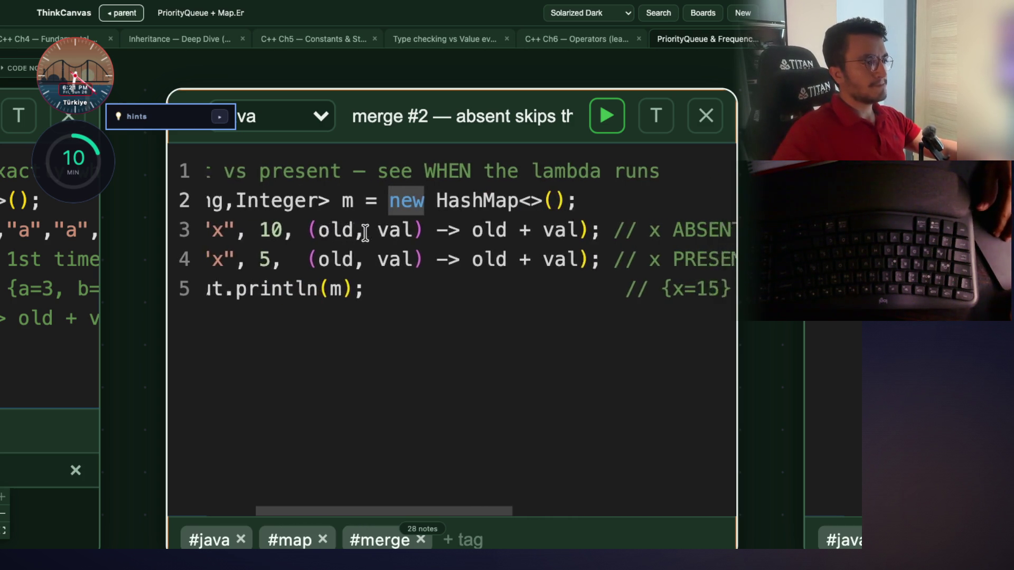
scroll(365, 233, "right", 9)
left_click_drag(628, 228, 595, 226)
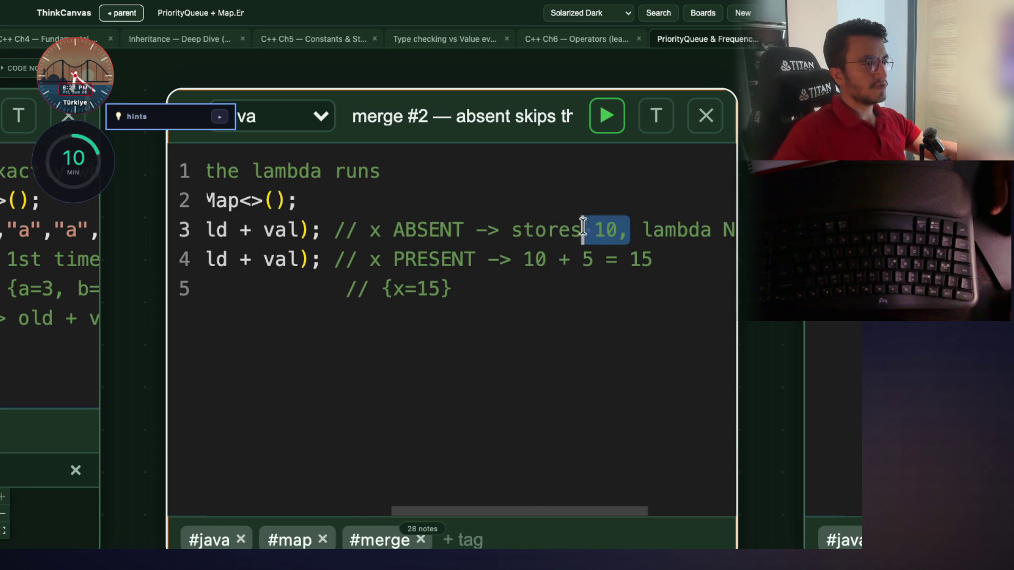
scroll(595, 226, "left", 12)
mouse_move(384, 230)
left_mouse_down()
mouse_move(339, 228)
mouse_move(355, 229)
left_mouse_up()
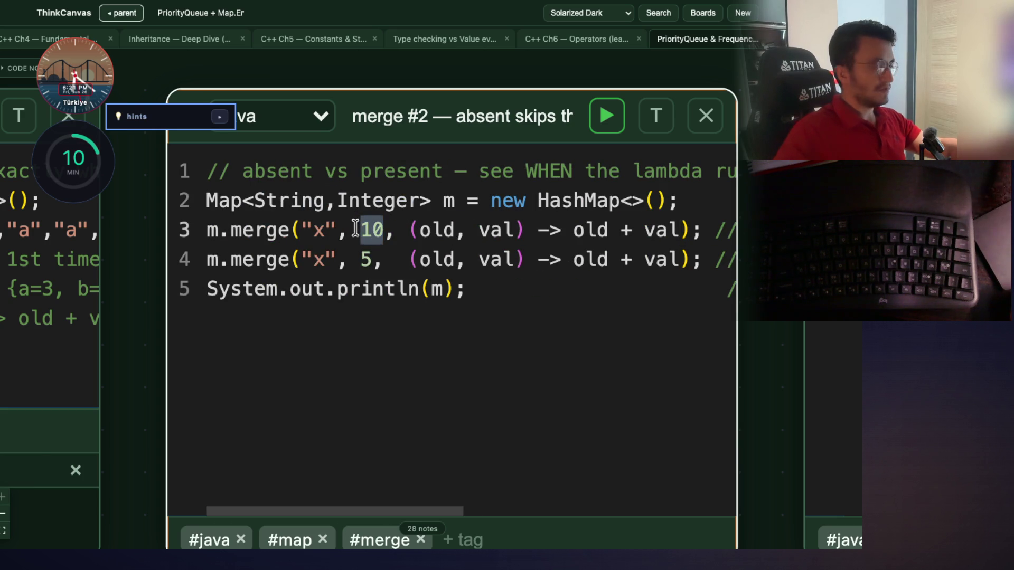
left_click(295, 258)
double_click(276, 261)
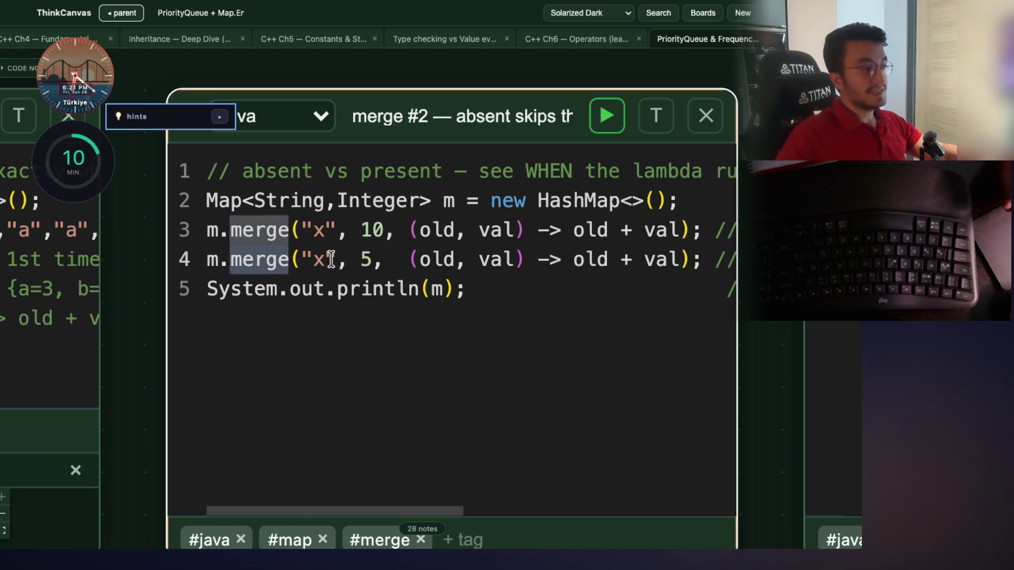
left_click_drag(336, 258, 304, 259)
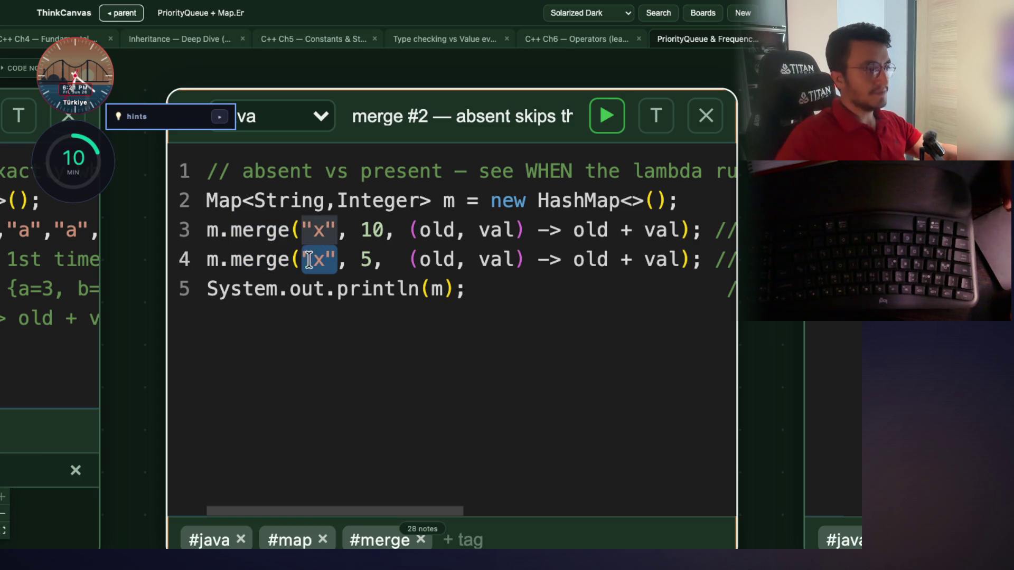
left_click_drag(384, 260, 357, 260)
mouse_move(679, 259)
left_mouse_down()
mouse_move(562, 259)
mouse_move(570, 263)
left_mouse_up()
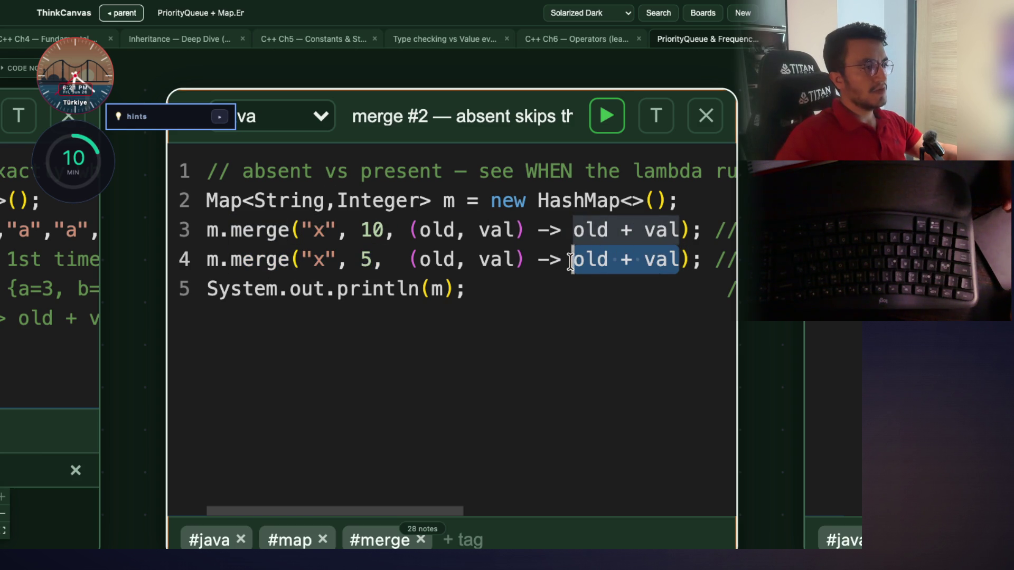
left_click(501, 286)
left_click_drag(666, 260, 576, 261)
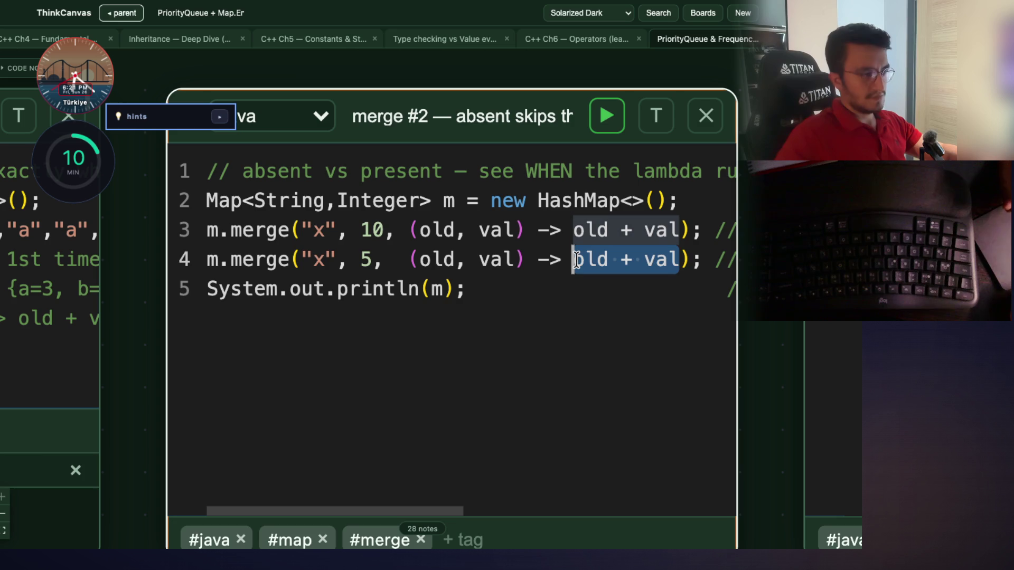
left_click(527, 284)
left_click(660, 259)
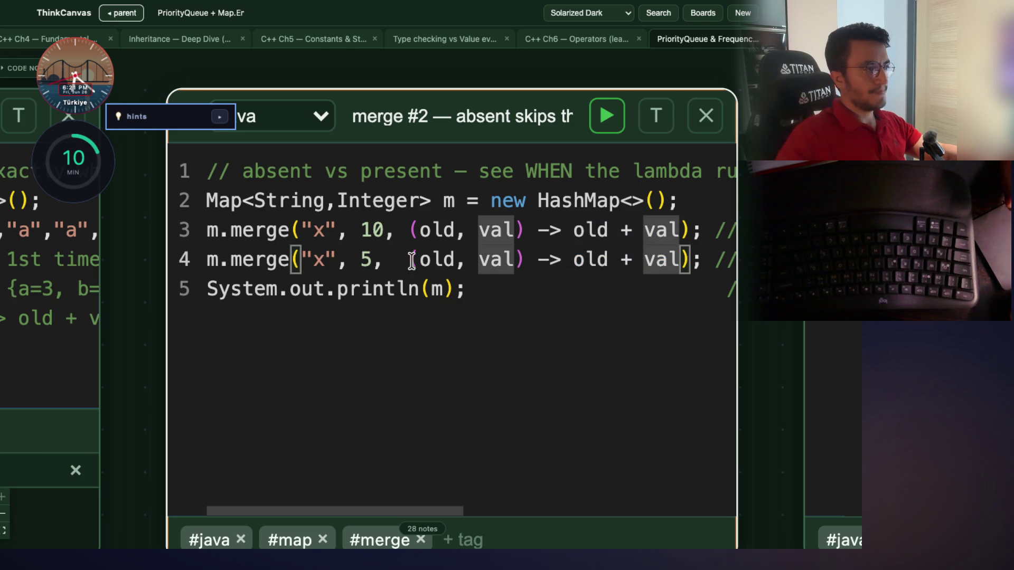
left_click(602, 263)
left_click(586, 287)
double_click(692, 283)
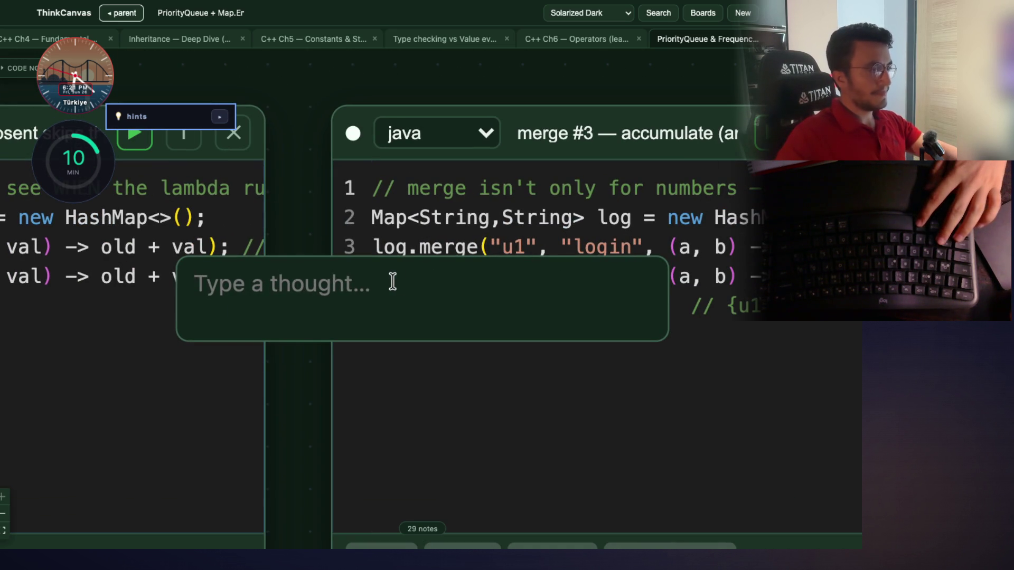
Close the thought input, then select and delete the blank New Note, confirming with OK
left_click(292, 373)
mouse_move(285, 320)
left_mouse_down()
mouse_move(370, 190)
mouse_move(296, 119)
mouse_move(357, 194)
left_mouse_up()
left_click(349, 156)
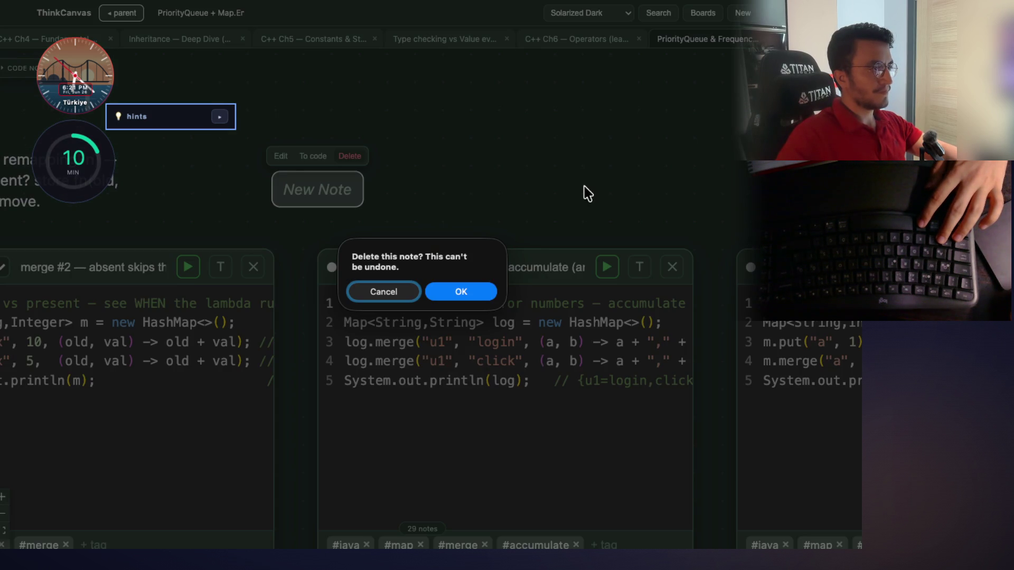
left_click(455, 291)
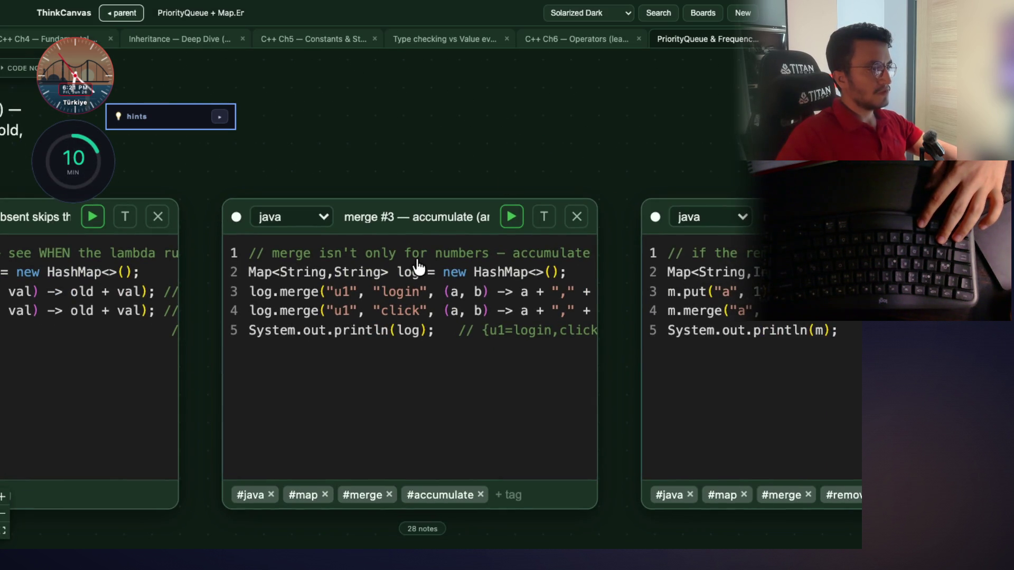
scroll(417, 264, "up", 2)
scroll(417, 263, "up", 2)
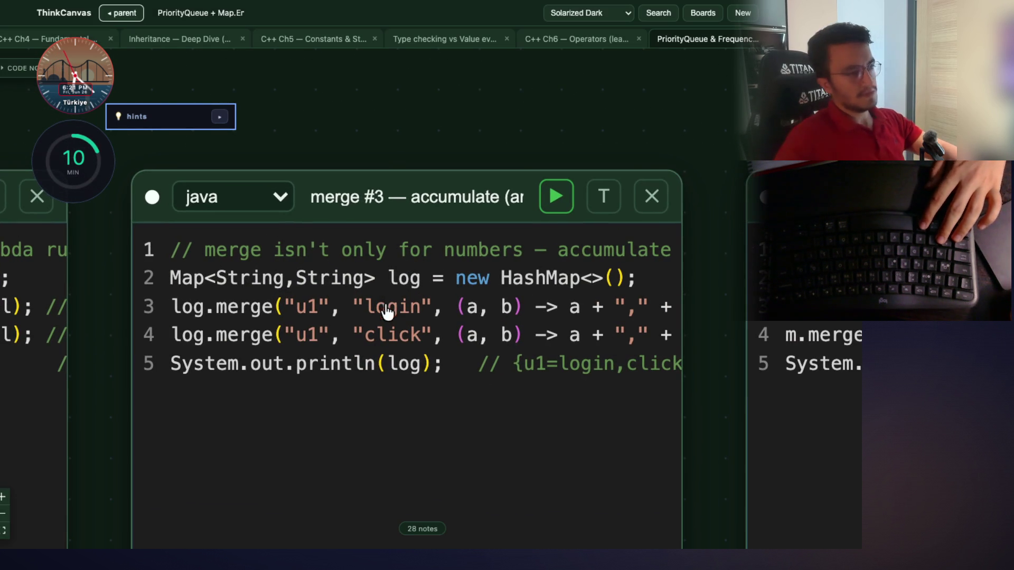
left_click(398, 346)
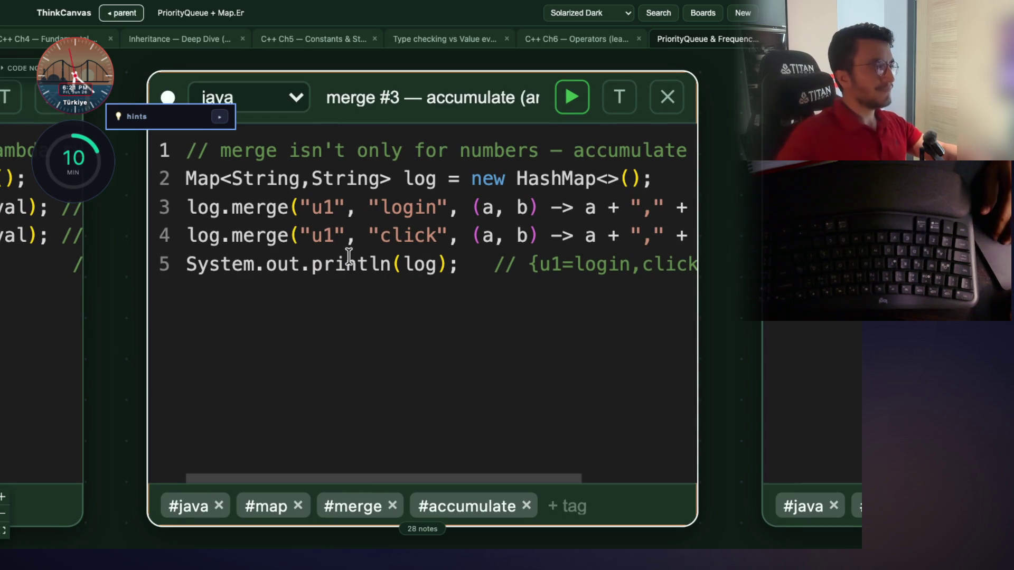
left_click_drag(296, 152, 528, 152)
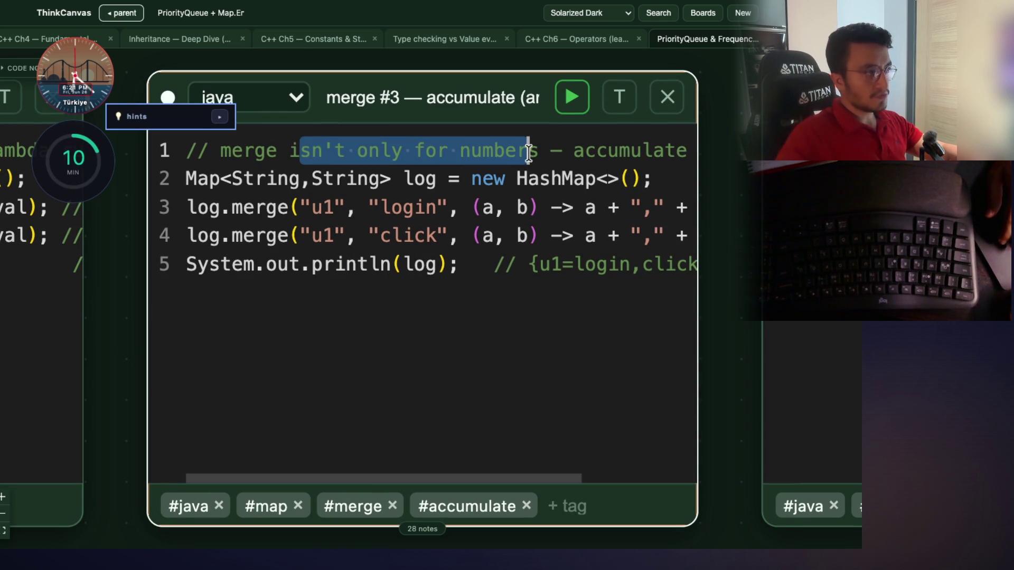
scroll(526, 190, "right", 3)
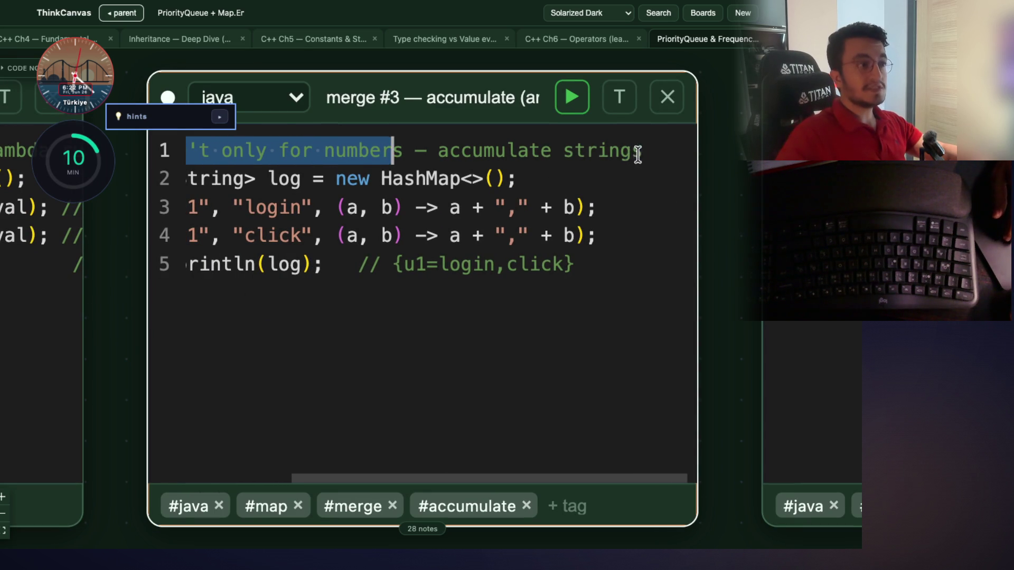
left_click_drag(637, 155, 443, 151)
scroll(429, 235, "left", 3)
double_click(275, 178)
left_click(377, 178)
double_click(272, 180)
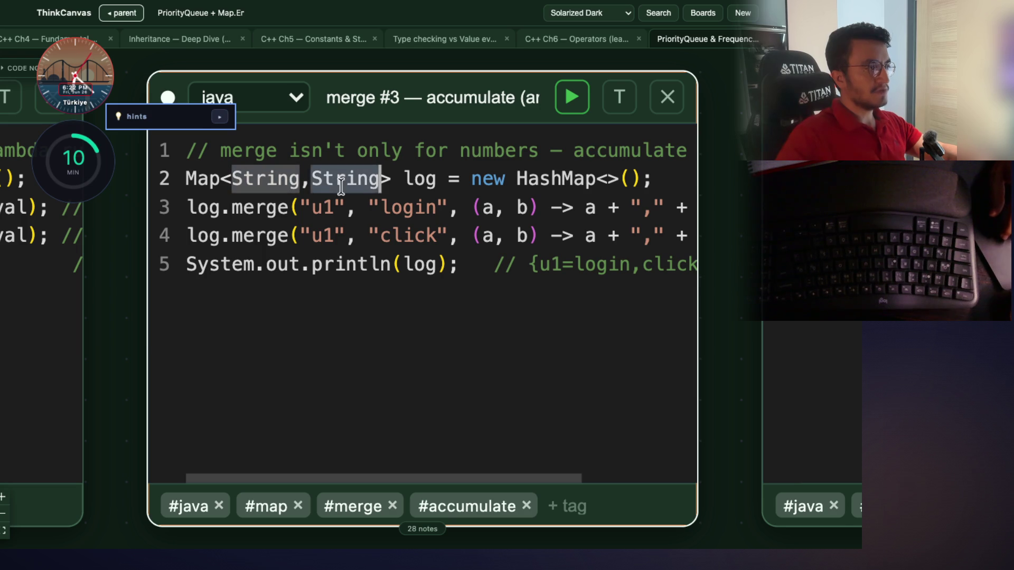
double_click(264, 207)
left_click_drag(147, 324, 803, 358)
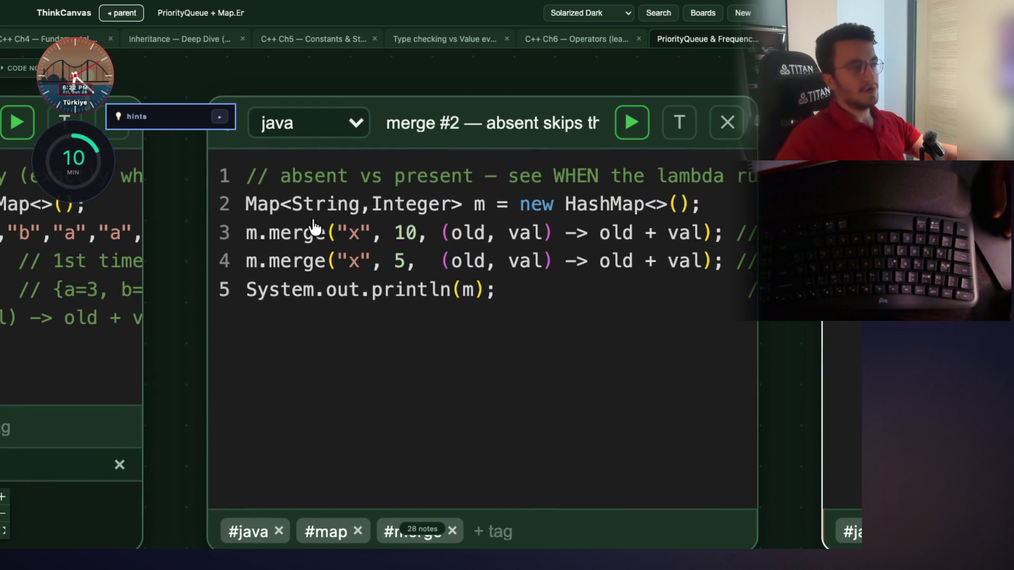
mouse_move(716, 321)
left_mouse_down()
mouse_move(179, 292)
mouse_move(84, 344)
mouse_move(133, 335)
left_mouse_up()
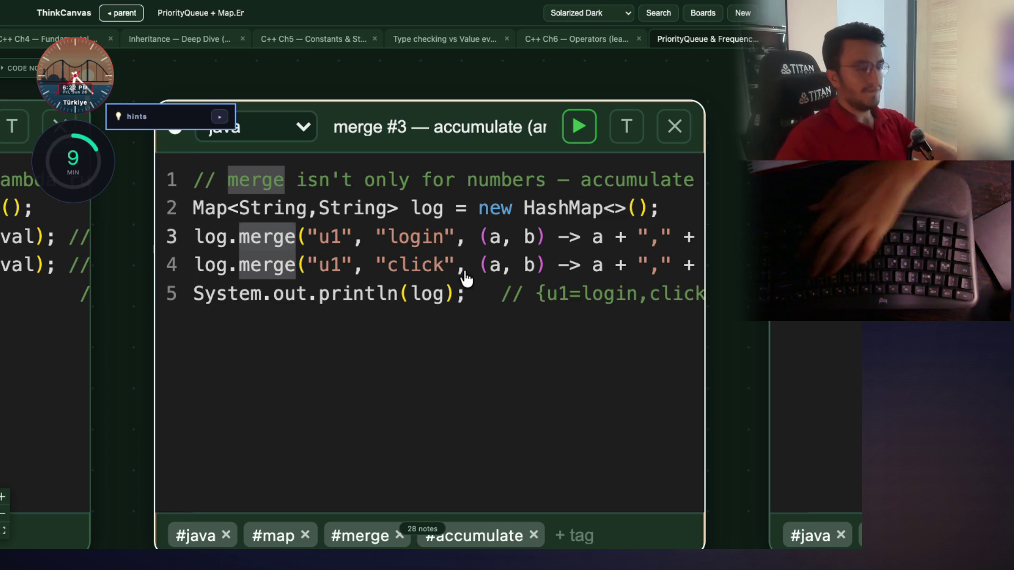
scroll(470, 272, "right", 3)
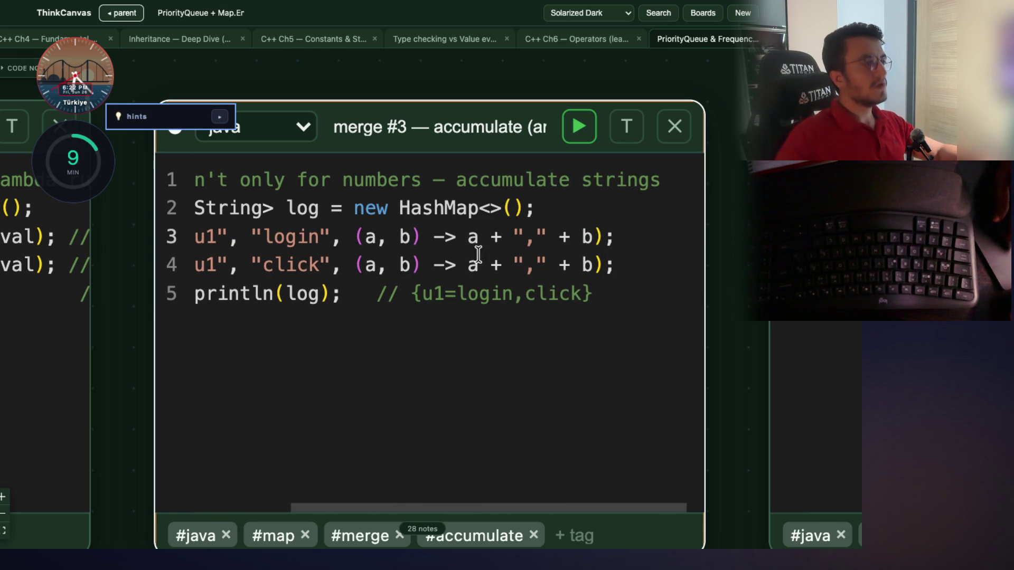
mouse_move(468, 238)
left_mouse_down()
mouse_move(594, 236)
mouse_move(353, 237)
left_mouse_up()
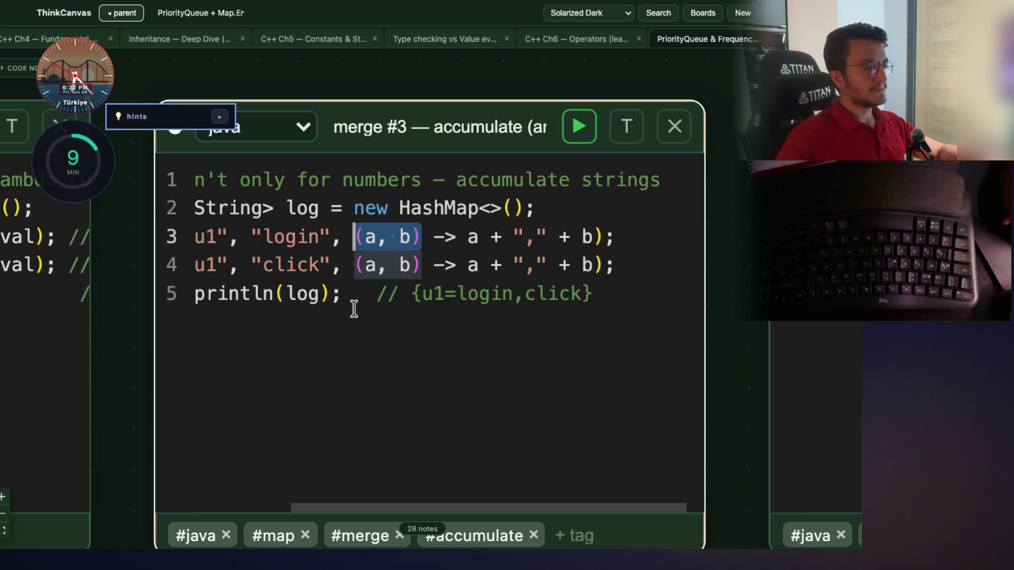
left_click(414, 310)
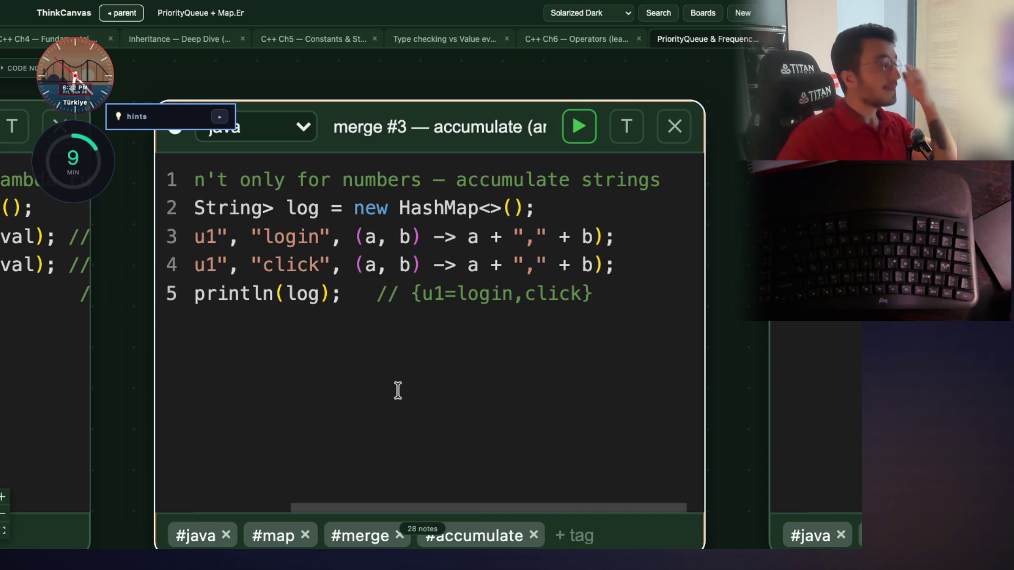
scroll(362, 503, "left", 2)
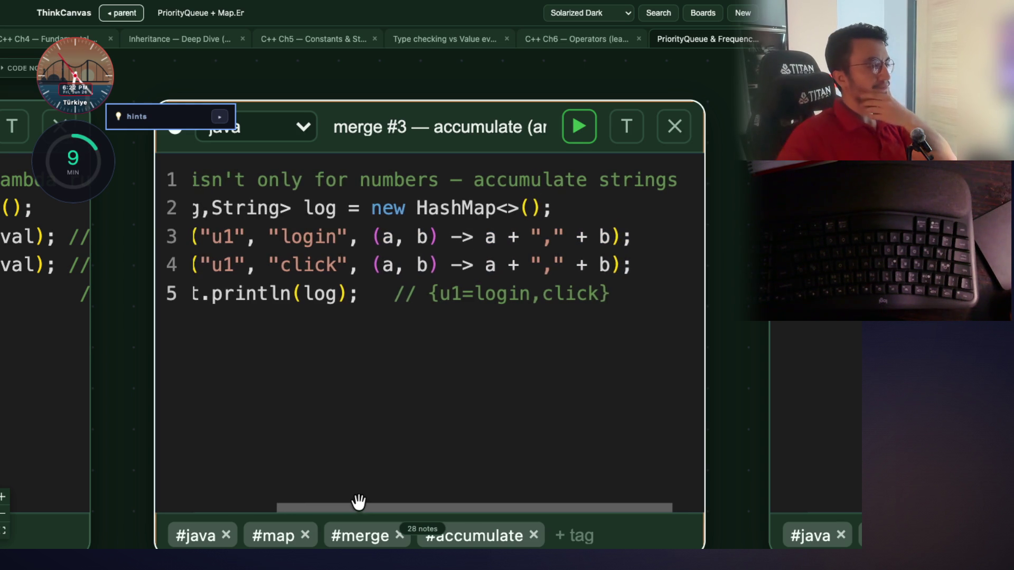
scroll(358, 503, "left", 1)
scroll(355, 501, "left", 6)
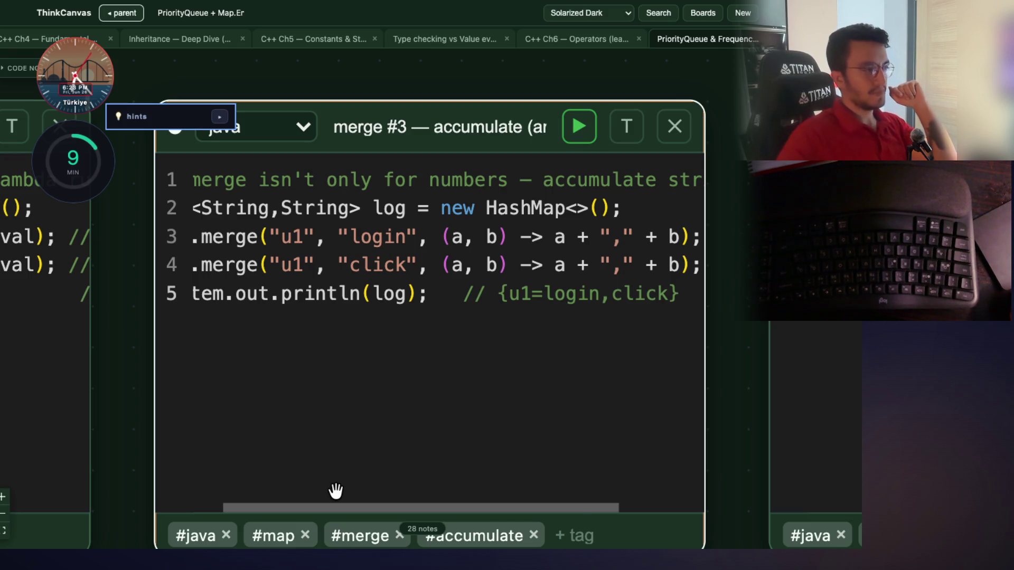
scroll(336, 491, "left", 4)
double_click(341, 233)
left_click_drag(231, 236, 616, 236)
left_click(387, 265)
left_click_drag(352, 232, 317, 232)
left_click(313, 233)
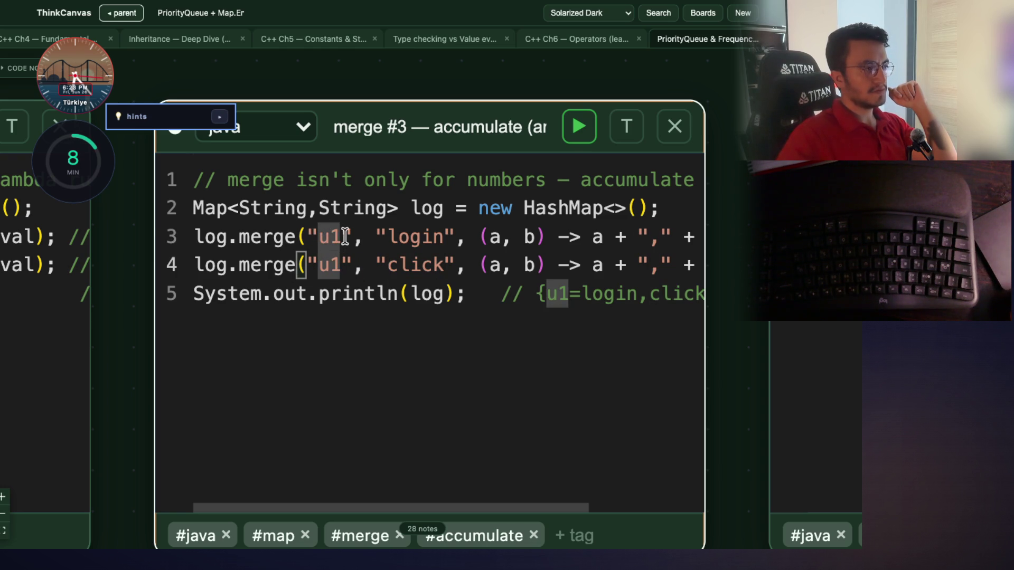
double_click(431, 234)
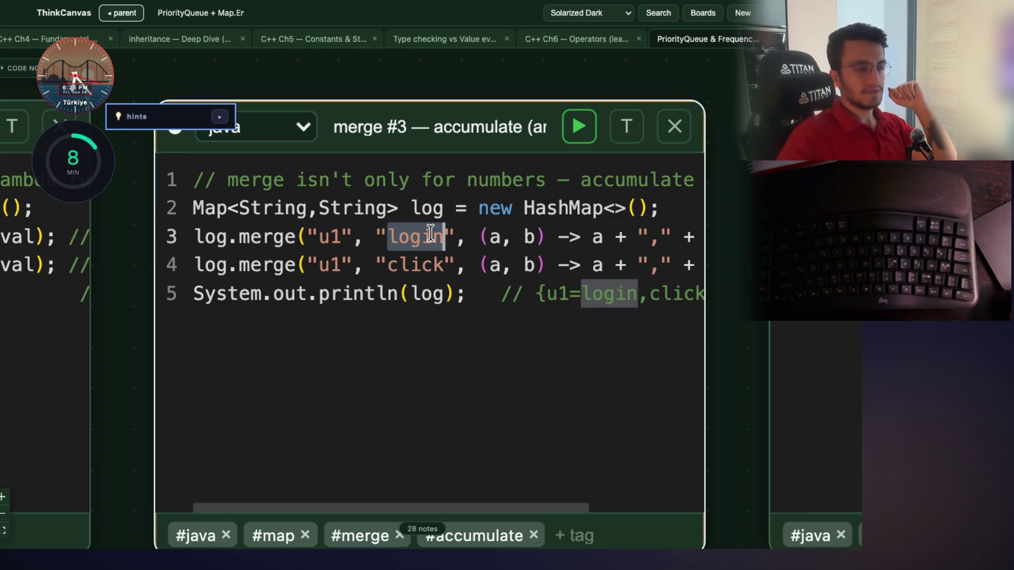
double_click(259, 267)
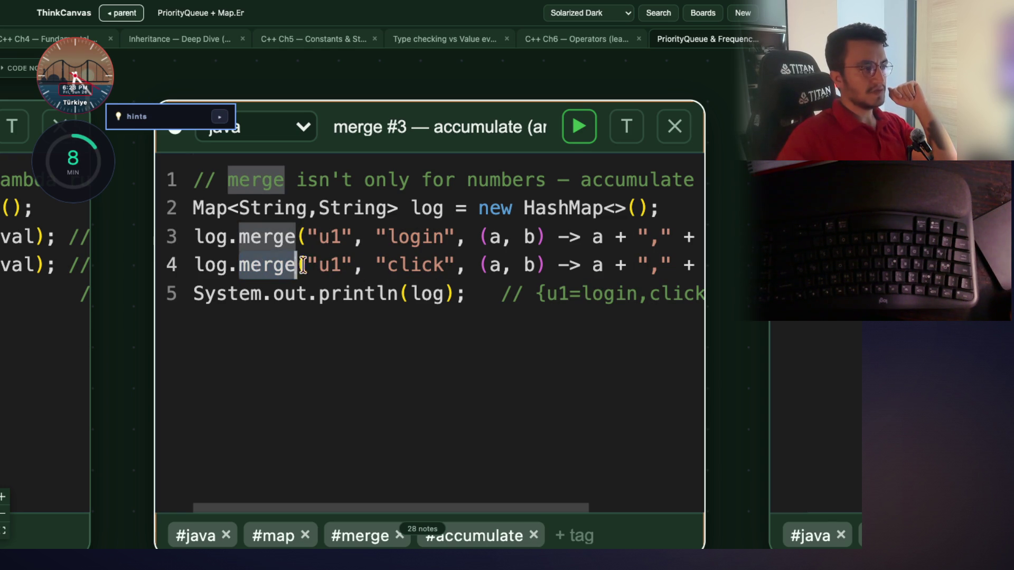
double_click(333, 264)
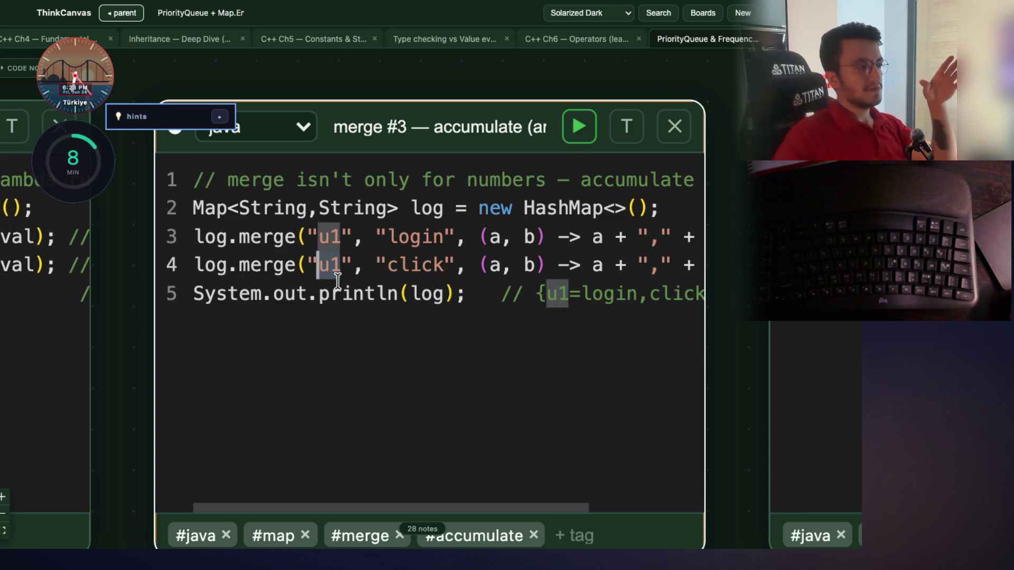
left_click(421, 264)
double_click(415, 236)
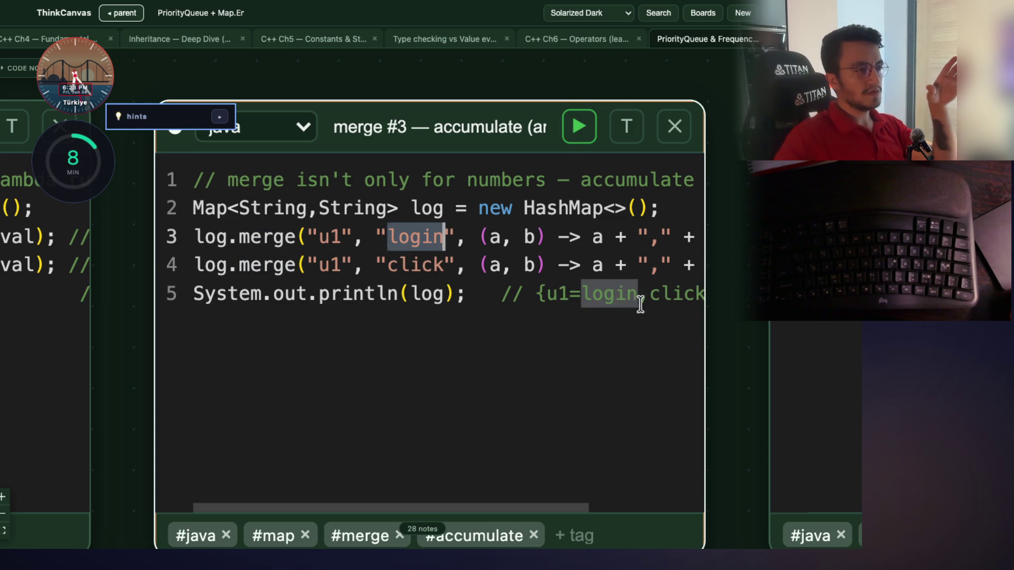
double_click(648, 237)
double_click(412, 259)
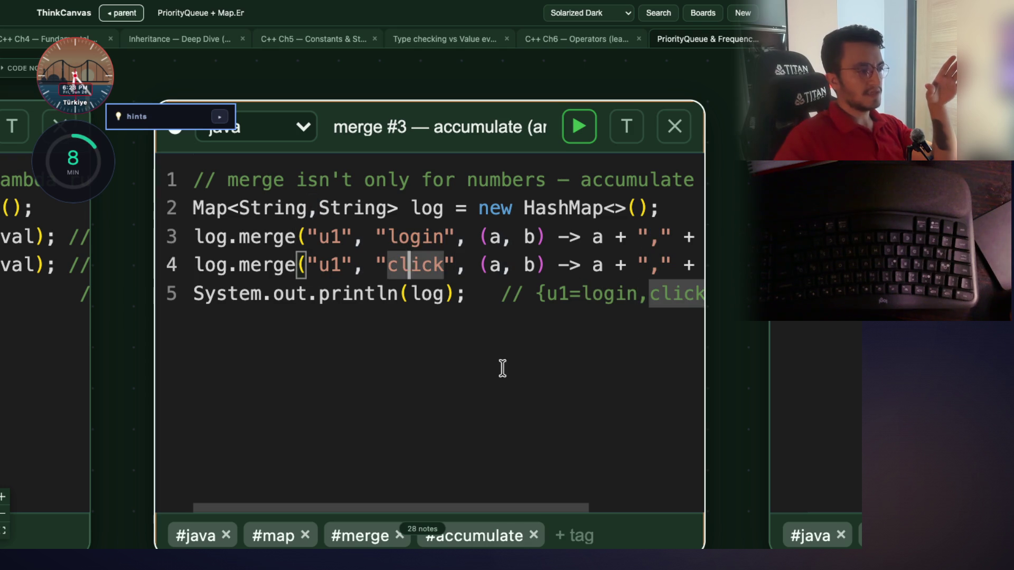
left_click(579, 126)
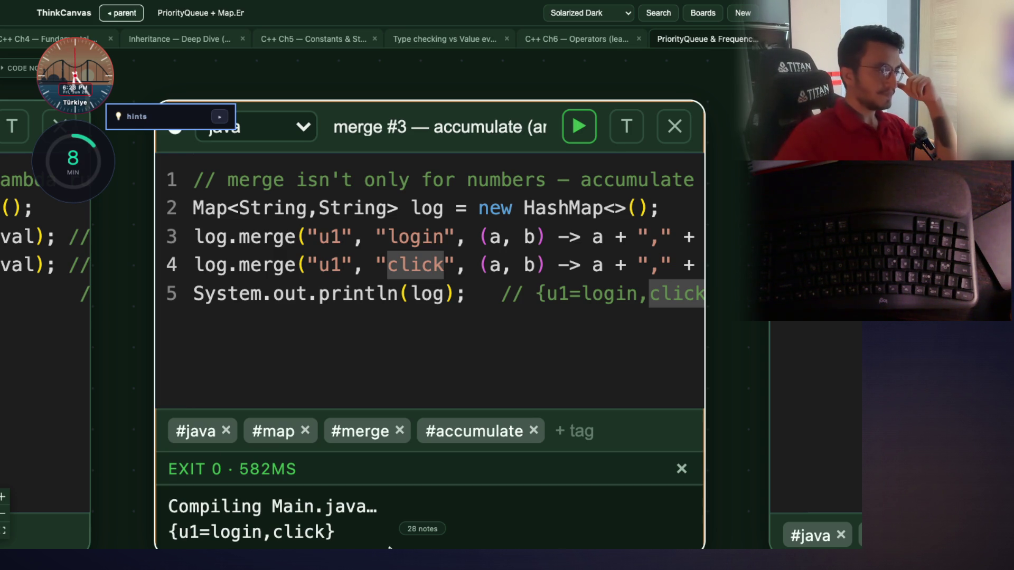
Pan and zoom the board over to the merge #4 — null result delete card
mouse_move(389, 548)
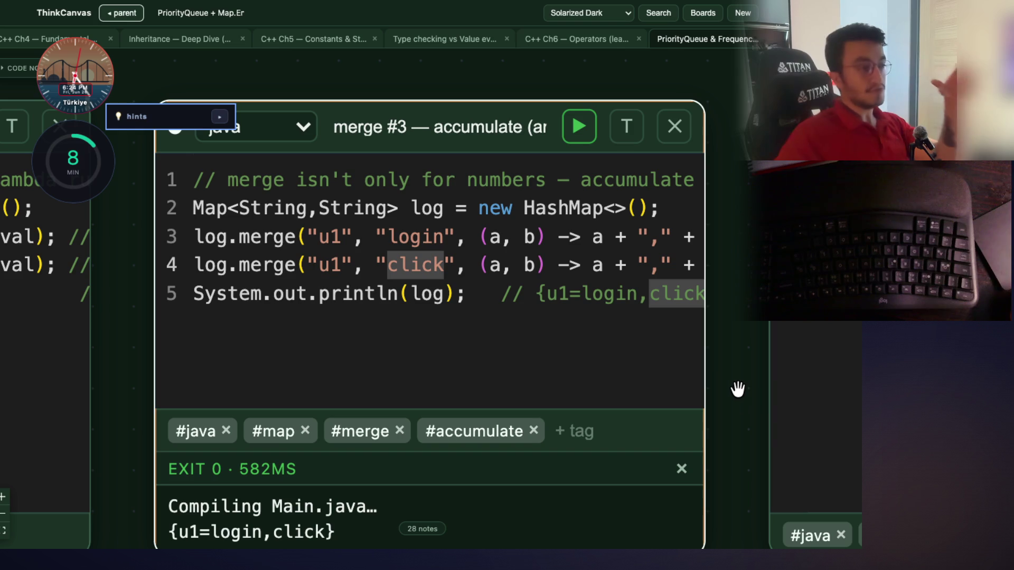
left_click_drag(736, 389, 659, 378)
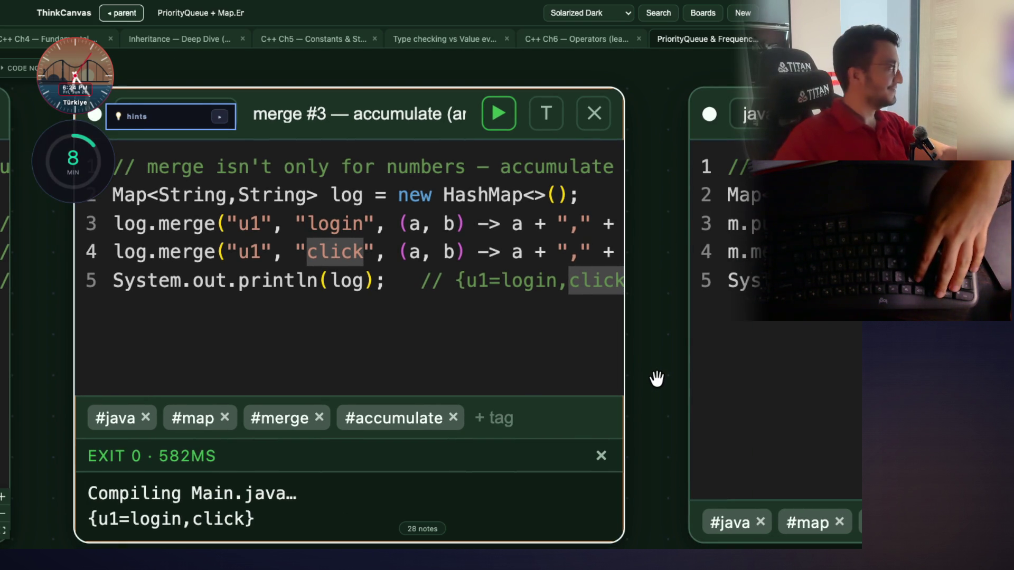
scroll(372, 291, "down", 1)
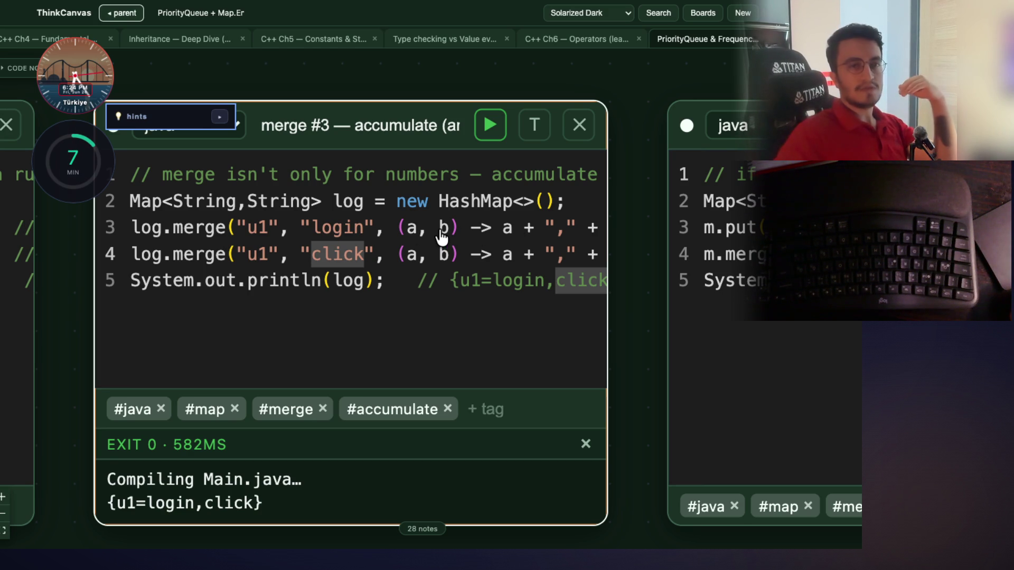
mouse_move(625, 334)
left_mouse_down()
mouse_move(222, 321)
mouse_move(149, 362)
mouse_move(511, 381)
mouse_move(584, 342)
mouse_move(648, 333)
mouse_move(559, 349)
mouse_move(148, 340)
left_mouse_up()
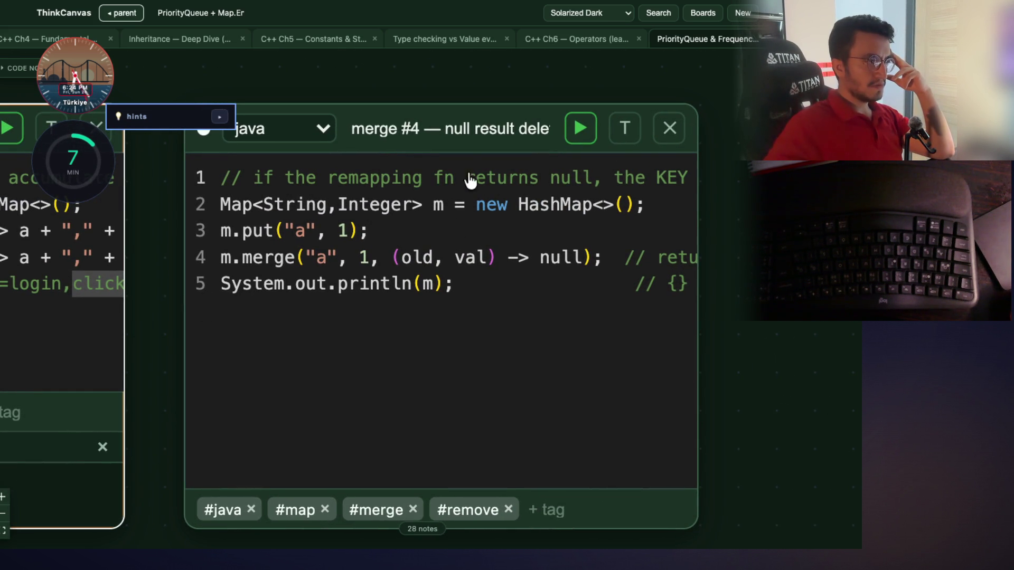
Focus the merge #4 code and inspect put and "a" on line 3 and merge on line 4
left_click(384, 228)
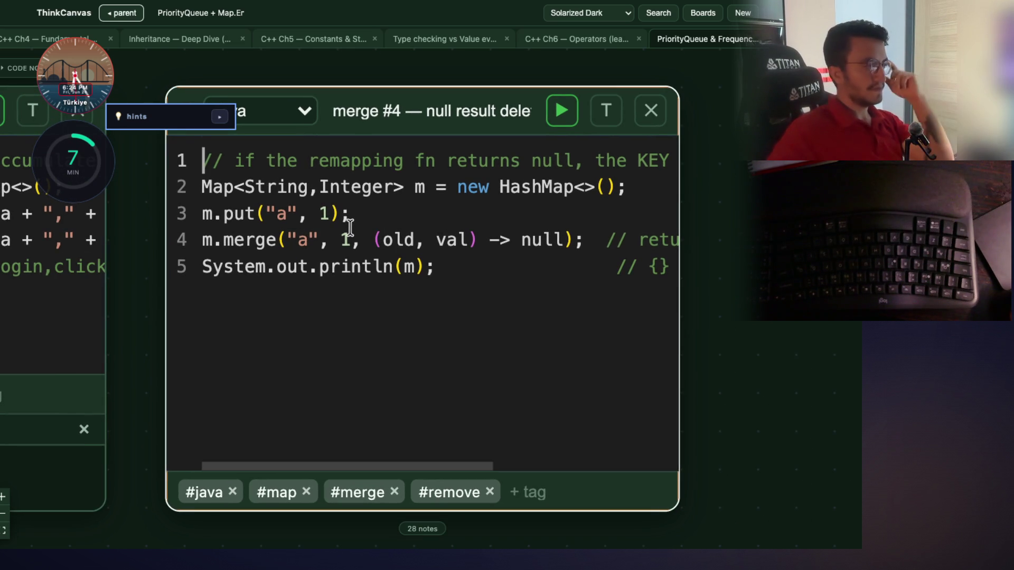
left_click_drag(352, 212, 208, 216)
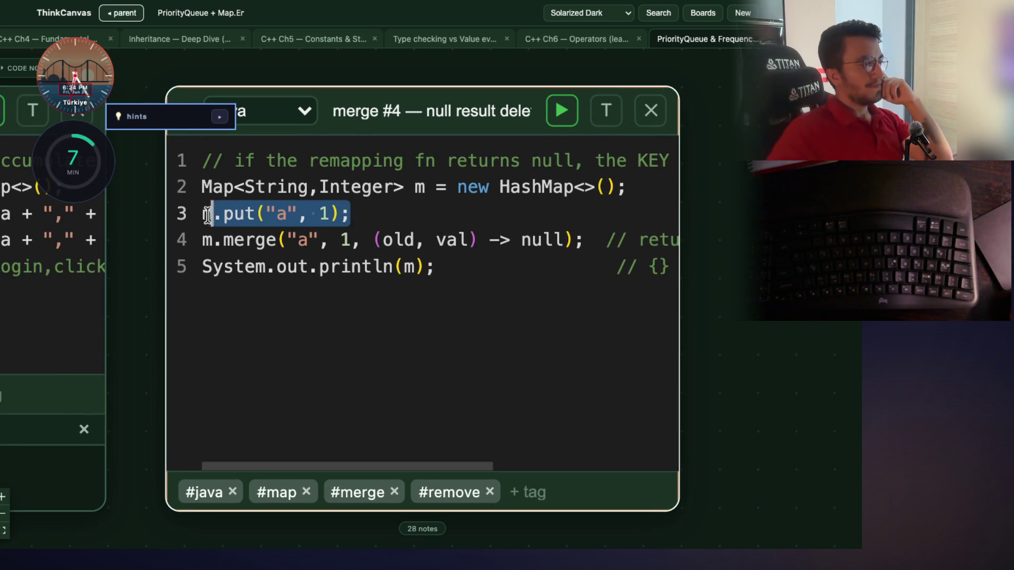
left_click(237, 264)
double_click(227, 214)
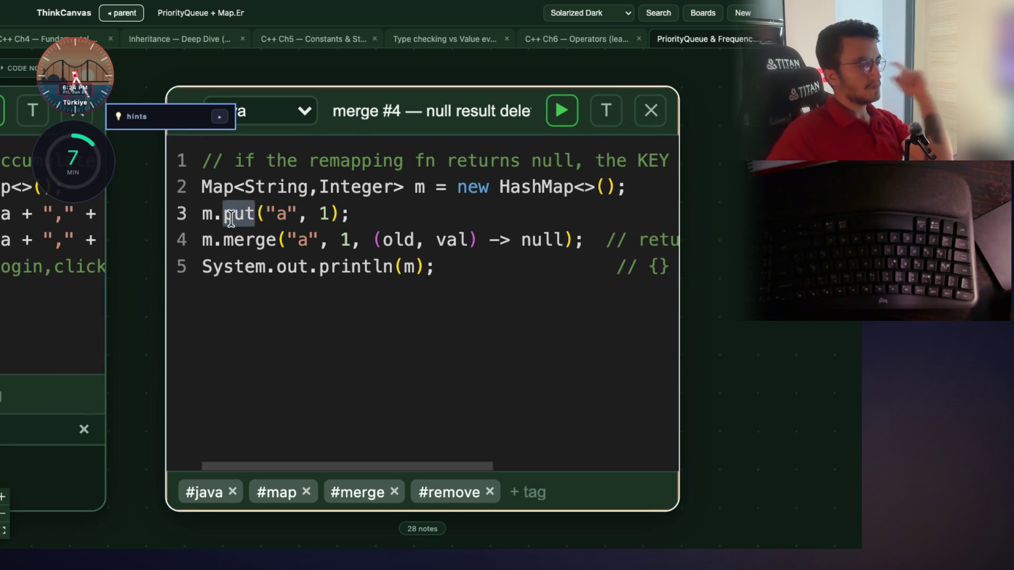
double_click(289, 214)
left_click(333, 212)
double_click(263, 243)
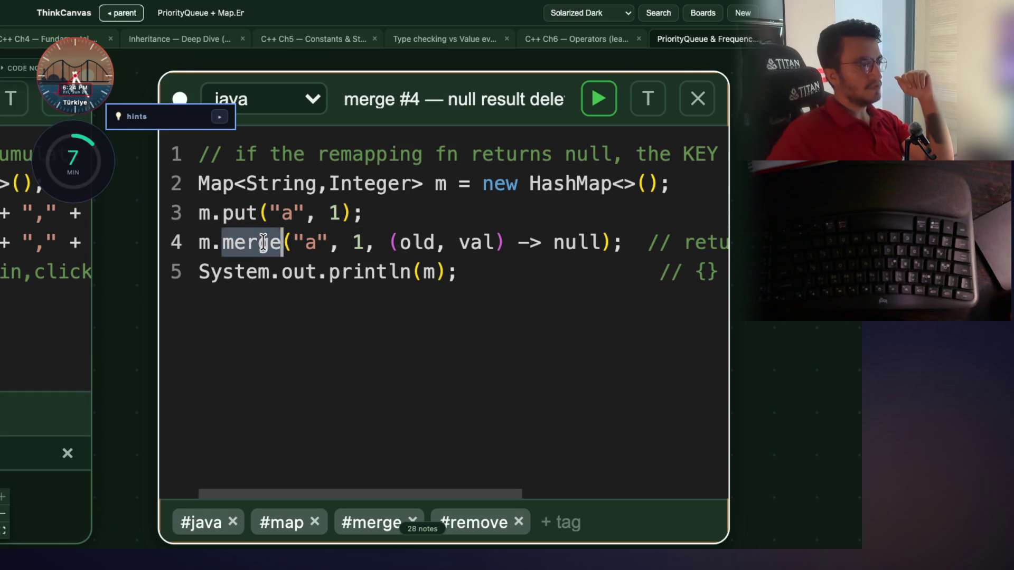
left_click_drag(329, 243, 289, 243)
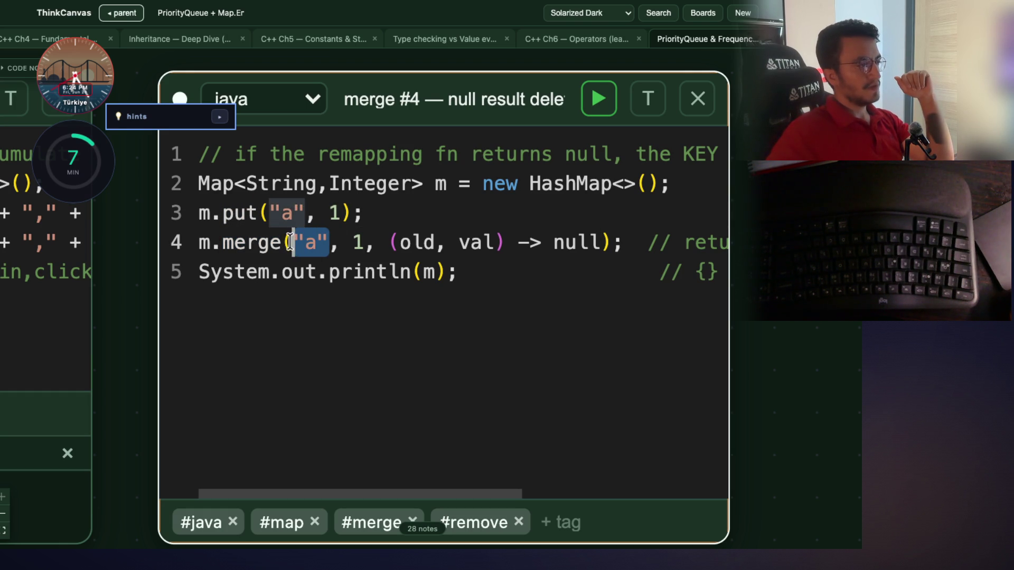
Repeatedly select the "a" key argument of the merge call on line 4
left_click(293, 271)
double_click(248, 242)
left_click(352, 271)
left_click_drag(329, 243, 305, 243)
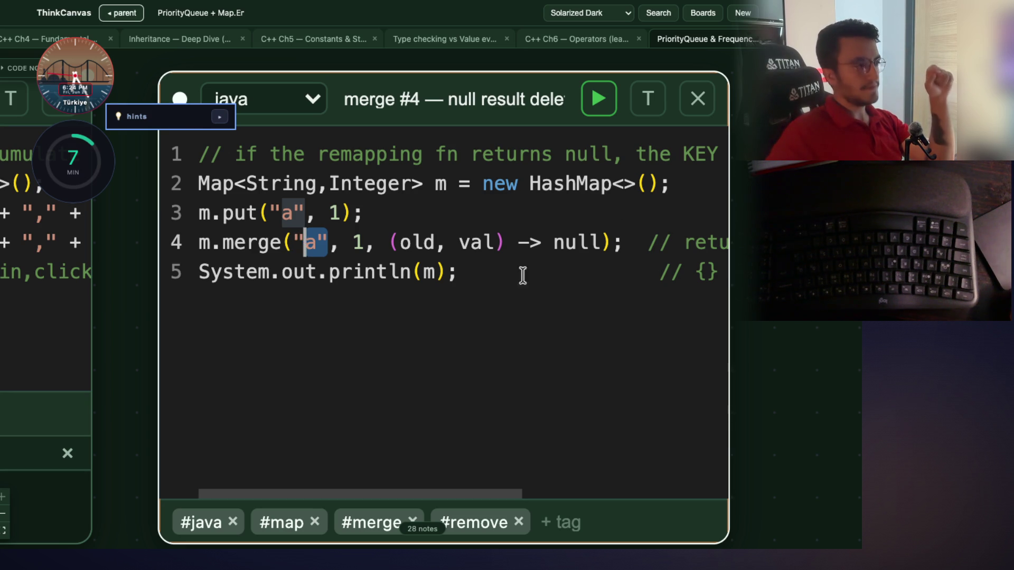
left_click(363, 274)
double_click(278, 243)
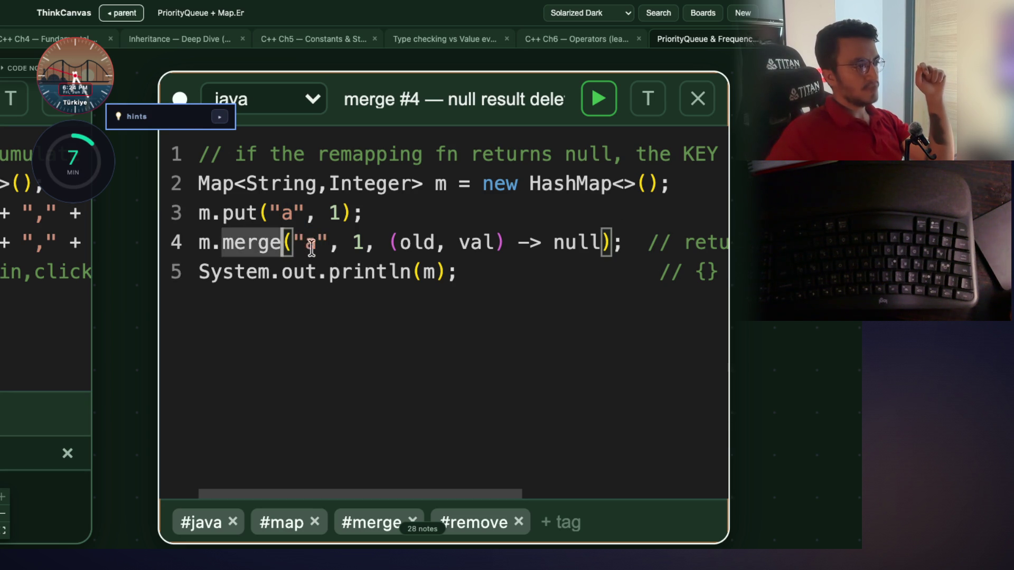
left_click_drag(329, 243, 293, 243)
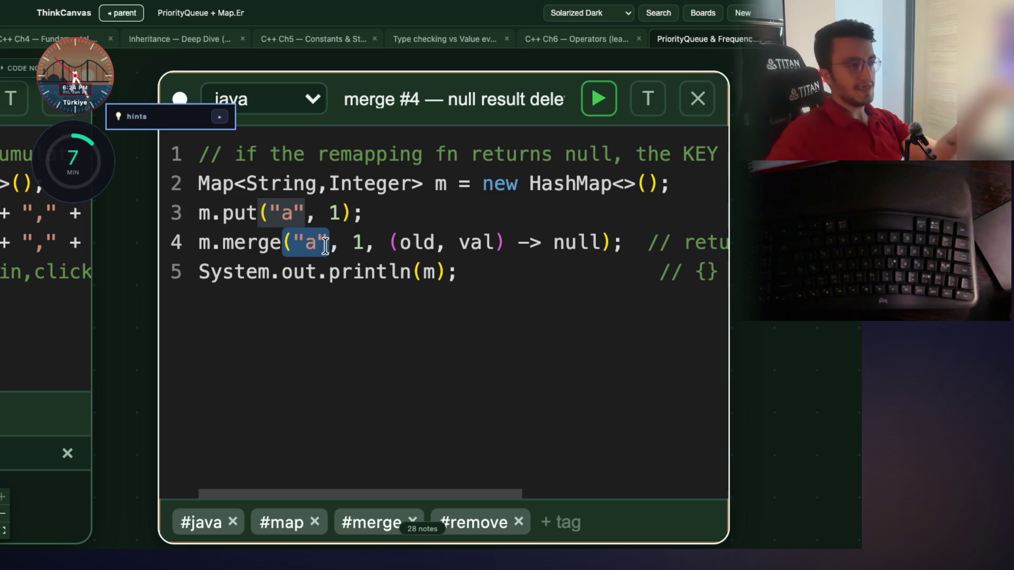
left_click(364, 243)
Highlight the old, val lambda parameters and null, then pan to merge #3 and back
left_click(537, 260)
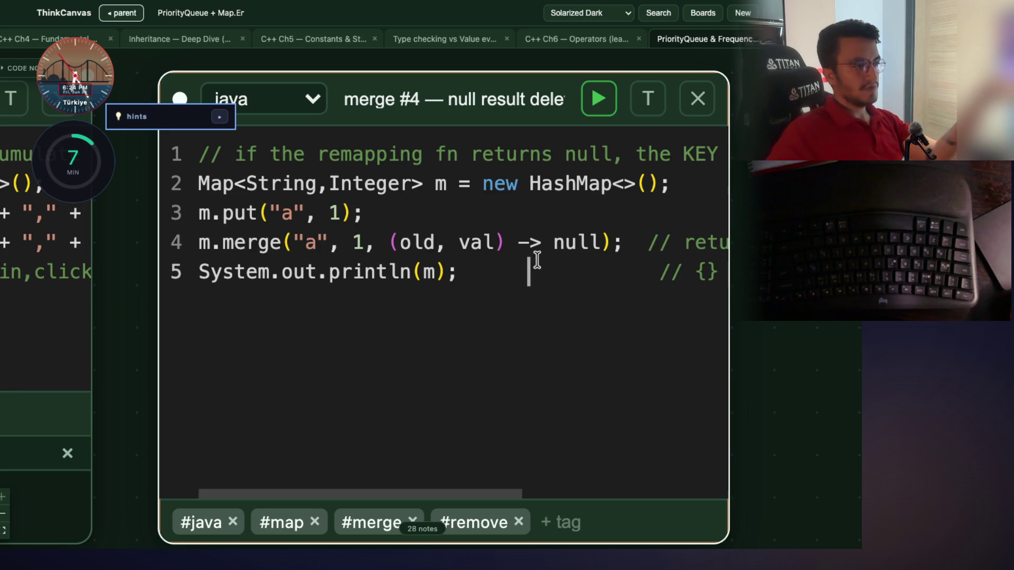
left_click_drag(504, 241, 401, 241)
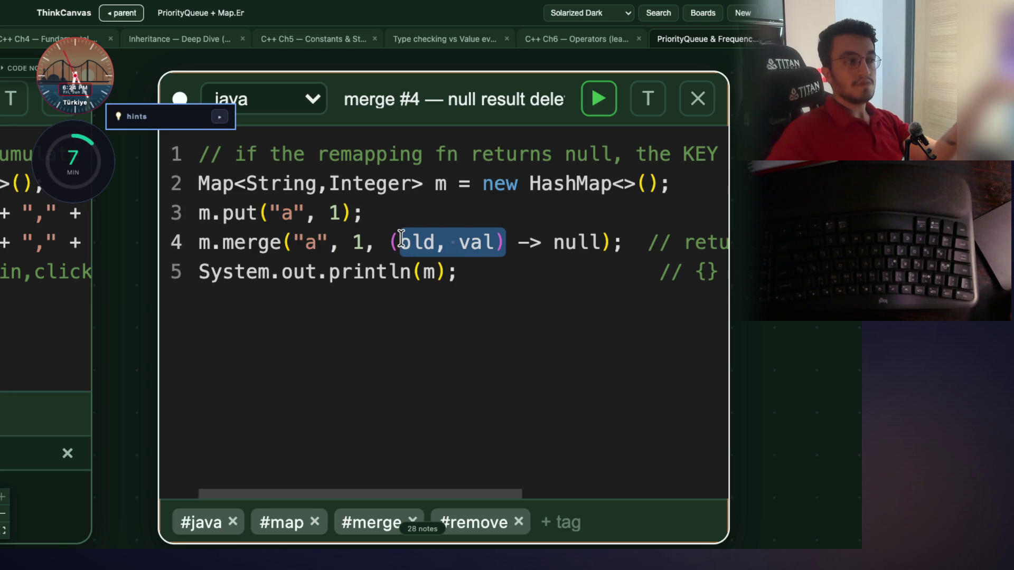
double_click(564, 246)
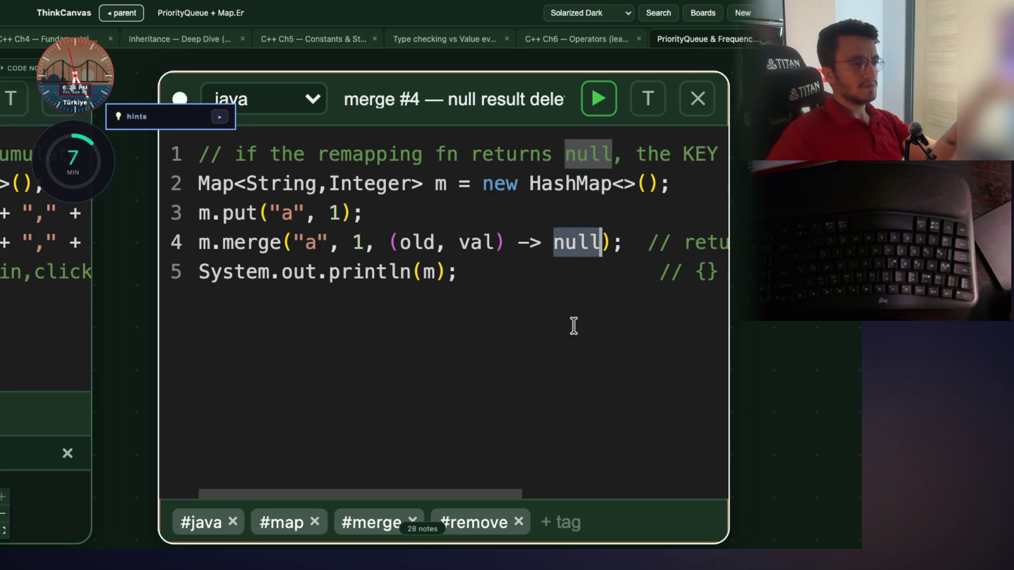
mouse_move(380, 493)
left_mouse_down()
mouse_move(537, 479)
mouse_move(363, 479)
left_mouse_up()
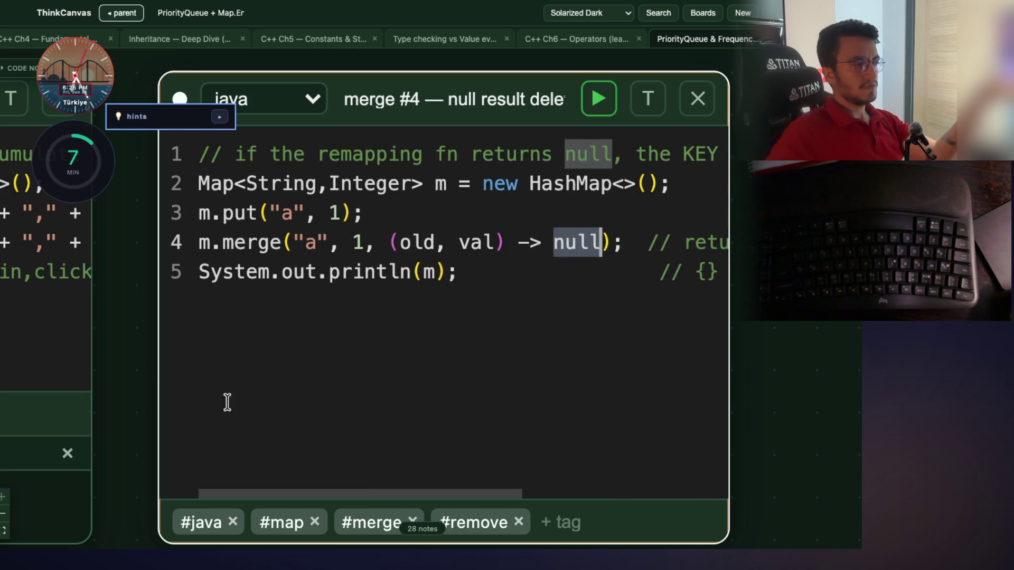
mouse_move(145, 419)
left_mouse_down()
mouse_move(516, 410)
mouse_move(538, 429)
left_mouse_up()
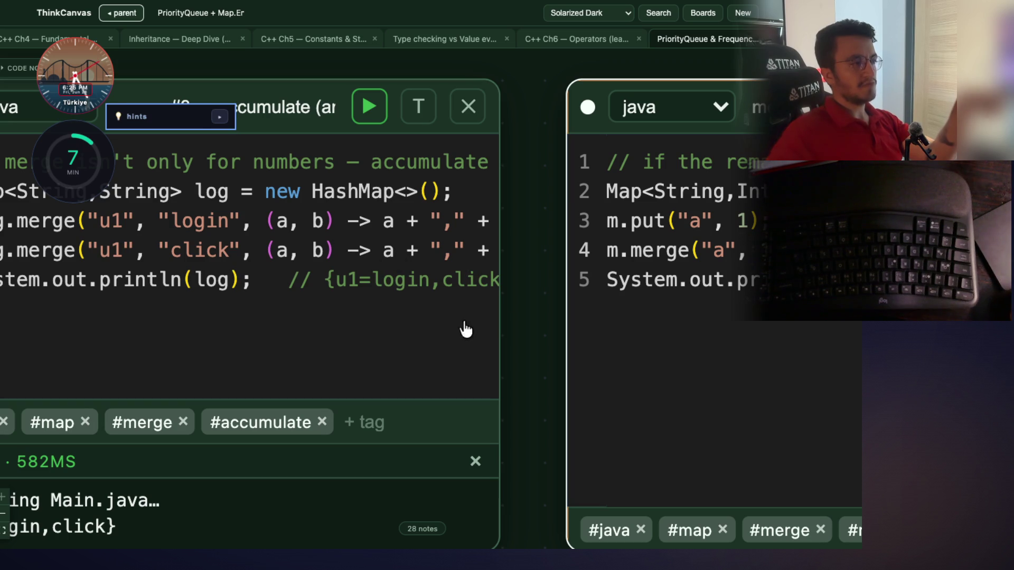
key("Right")
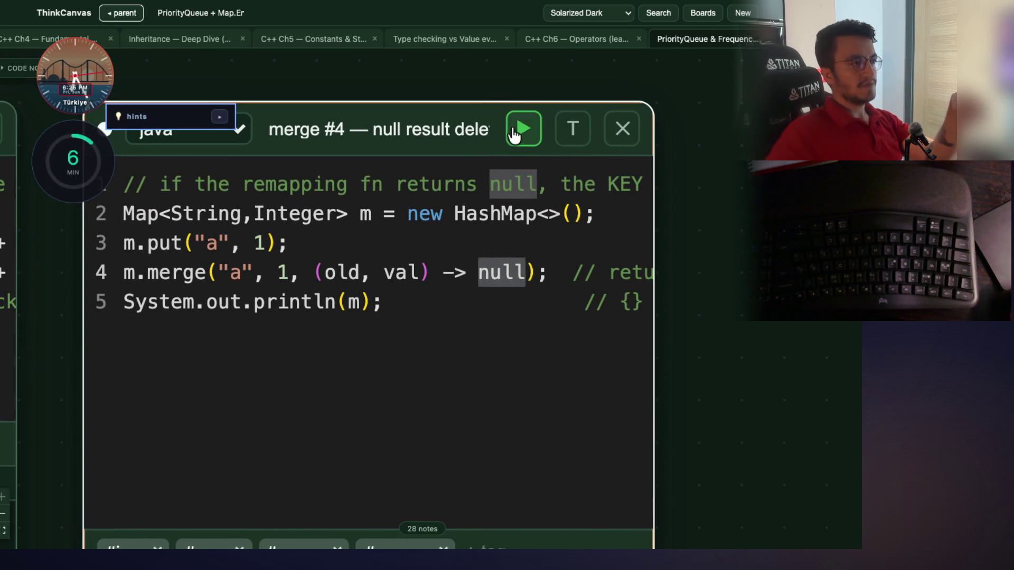
Run merge #4 to print {}, then step left past merge #3 to the entry #2 and entry #1 cards
left_click(523, 129)
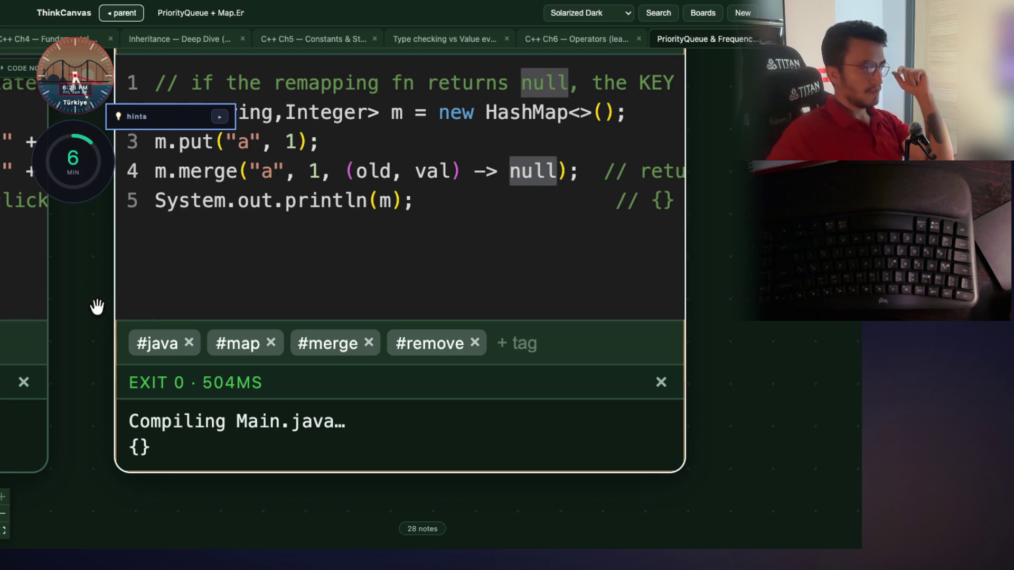
key("Left")
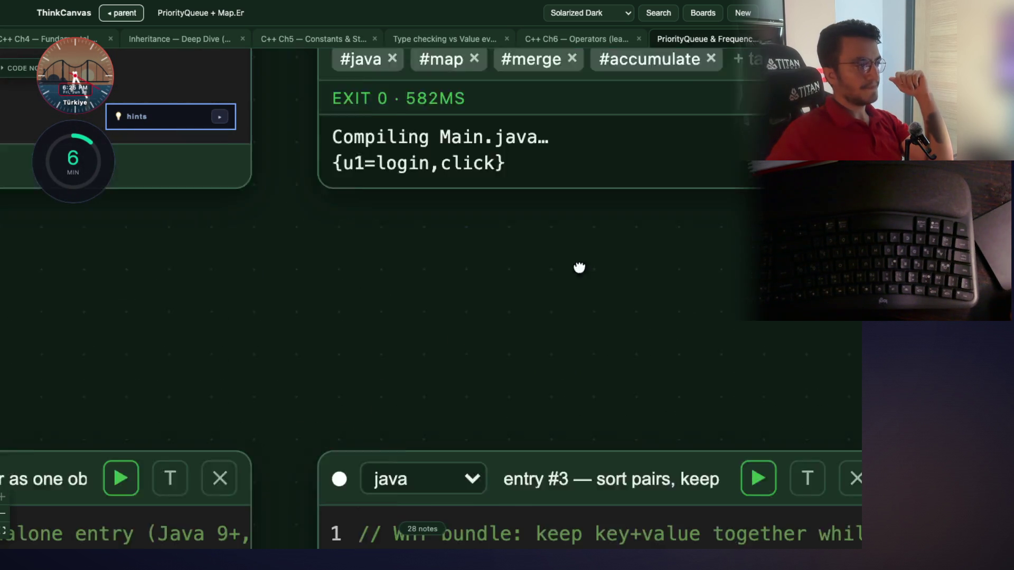
key("Left")
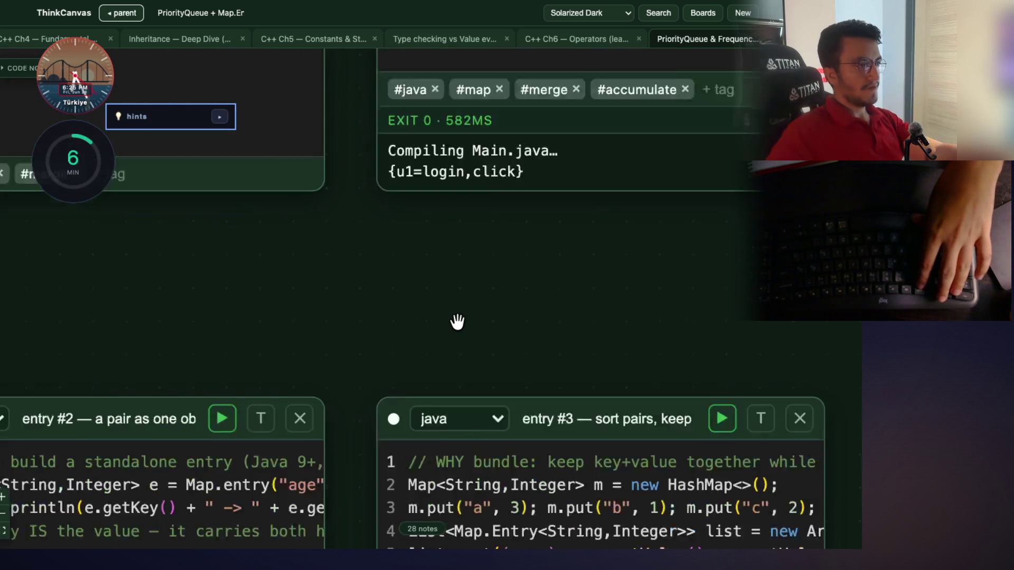
key("Left")
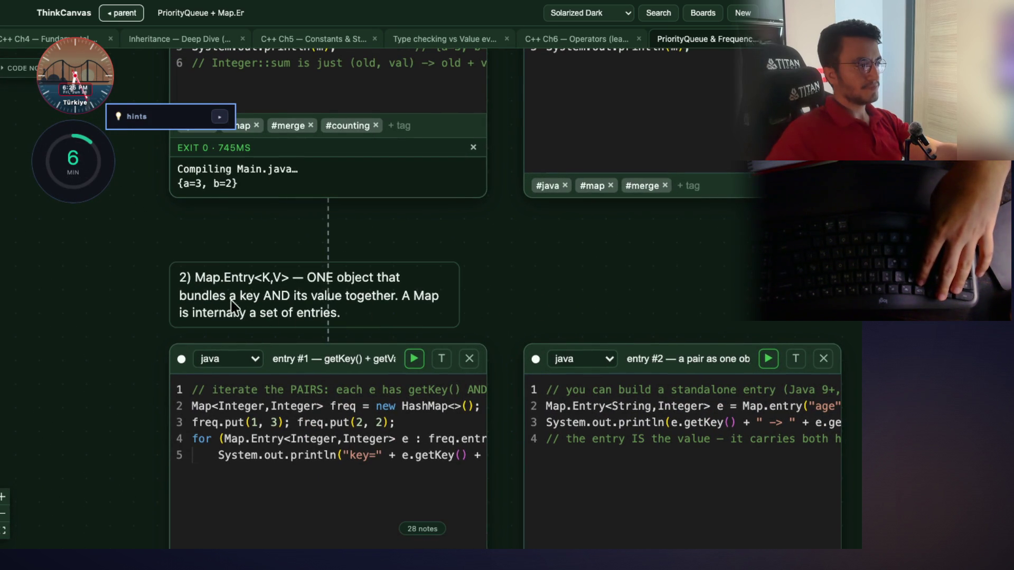
Zoom in on the entry #1 card to read its freq HashMap Map.Entry iteration code
scroll(88, 407, "down", 2)
key("Return")
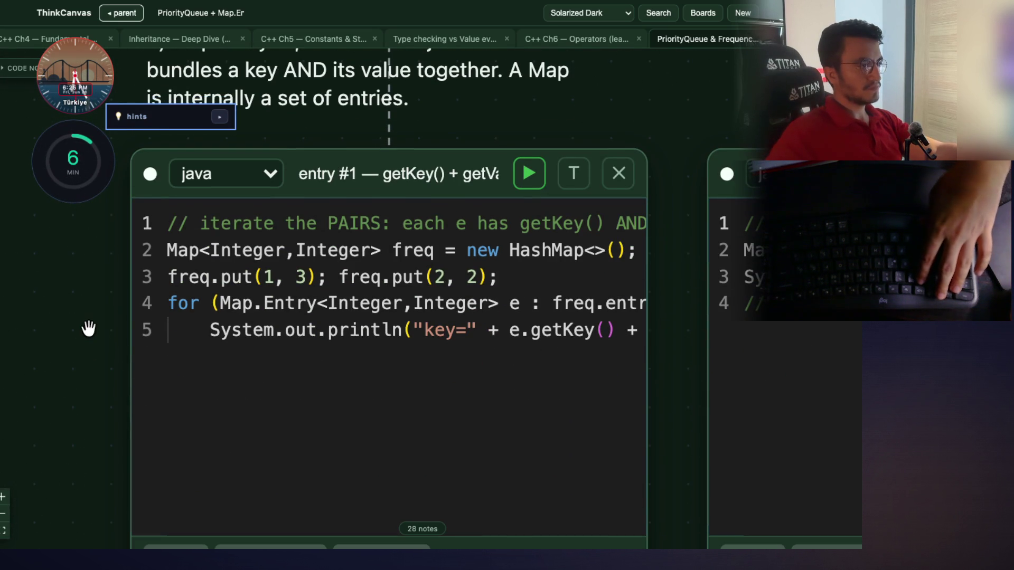
scroll(62, 376, "up", 1)
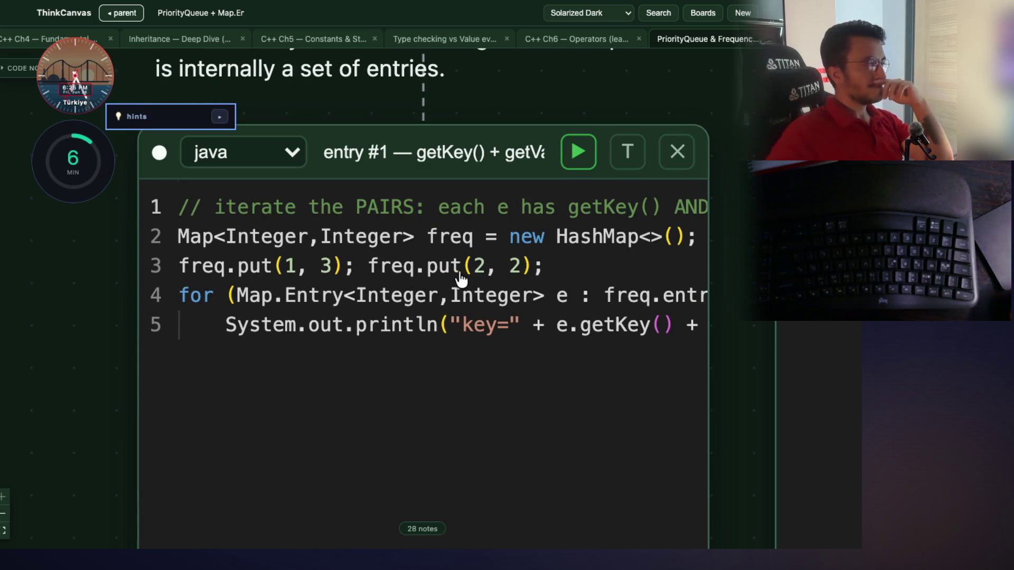
scroll(453, 278, "down", 2)
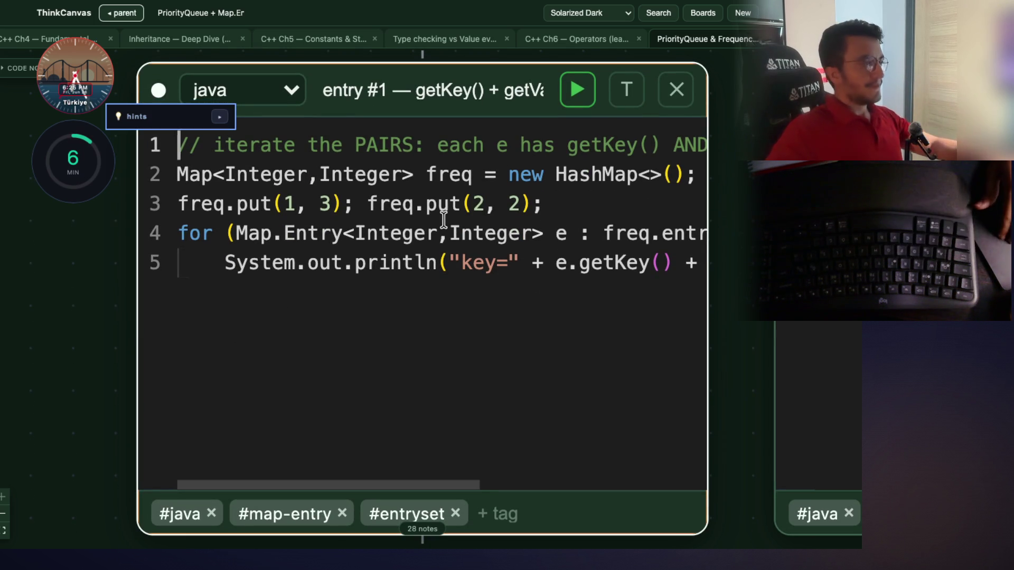
left_click_drag(407, 485, 409, 487)
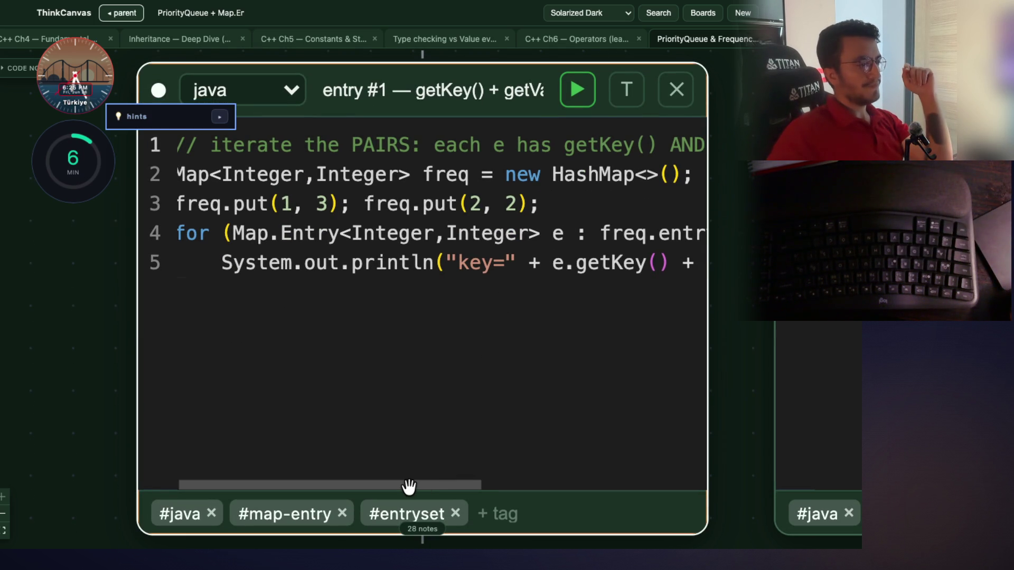
scroll(403, 486, "right", 5)
scroll(440, 488, "left", 5)
left_click(265, 202)
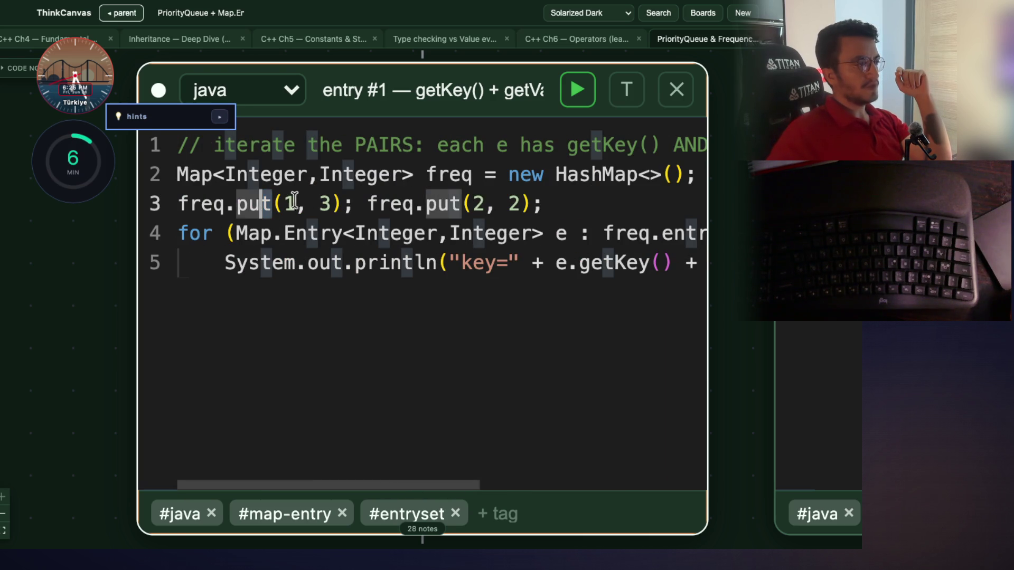
left_click(475, 204)
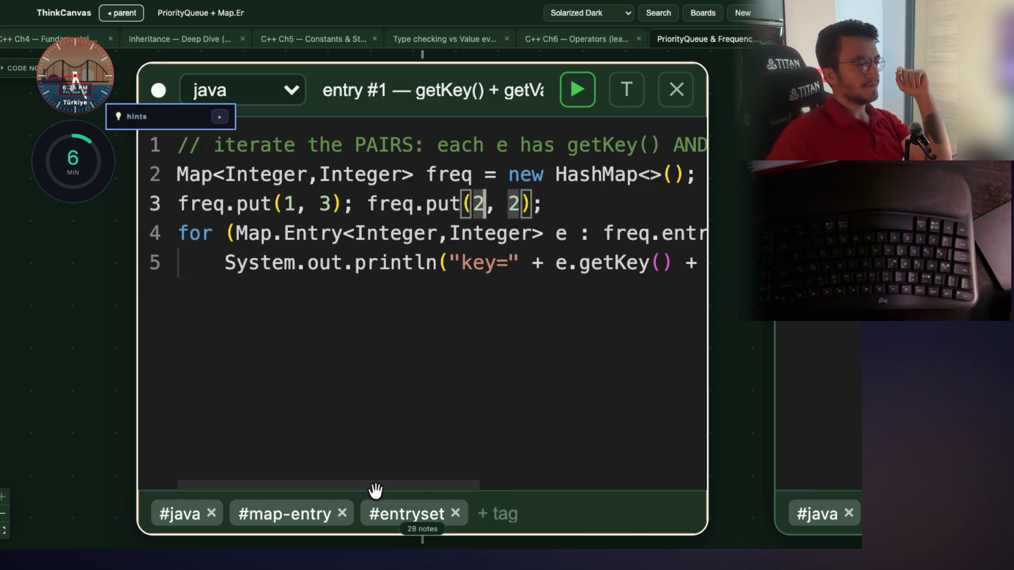
left_click_drag(555, 225, 245, 238)
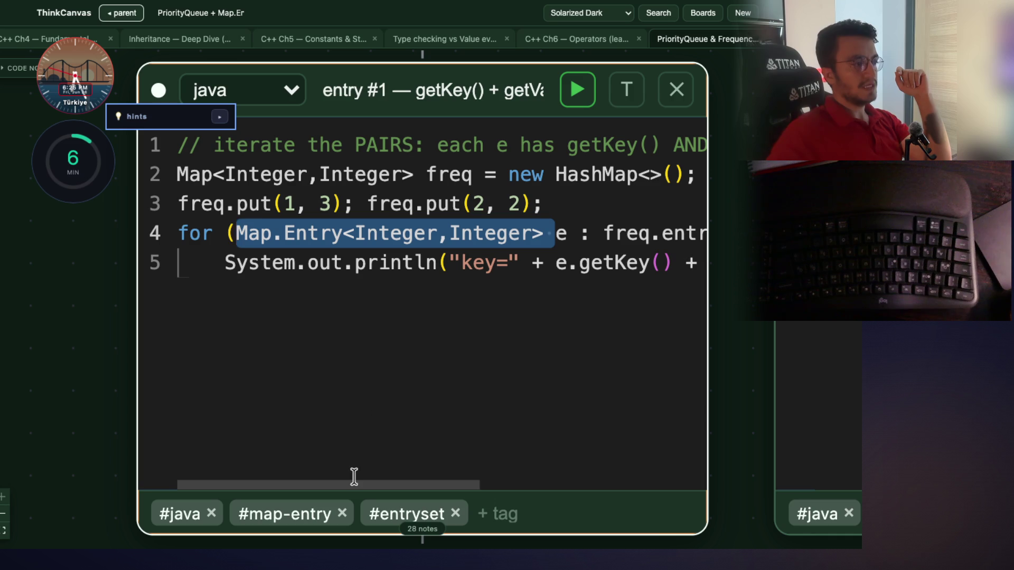
scroll(341, 479, "right", 5)
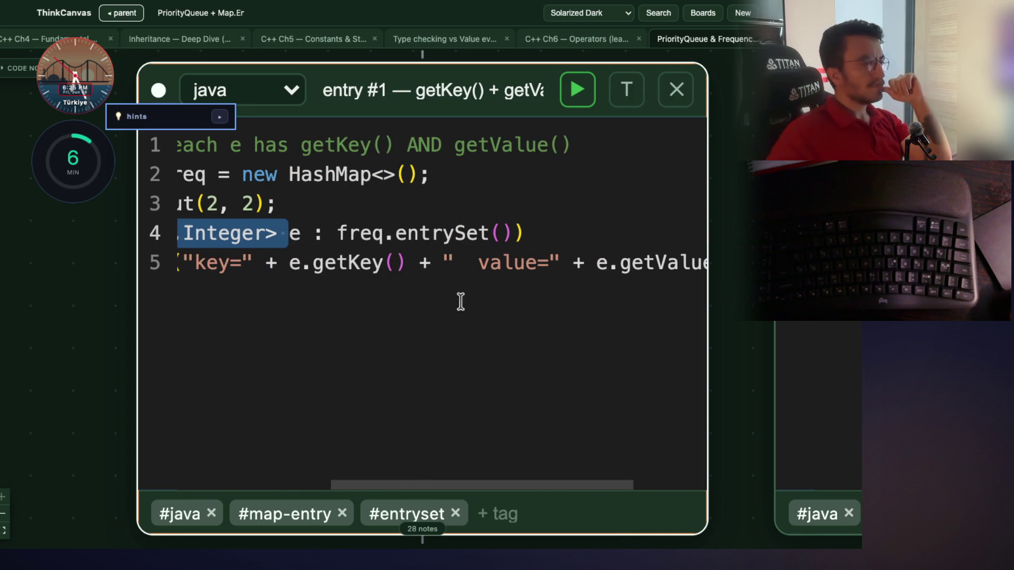
double_click(457, 234)
scroll(436, 482, "left", 4)
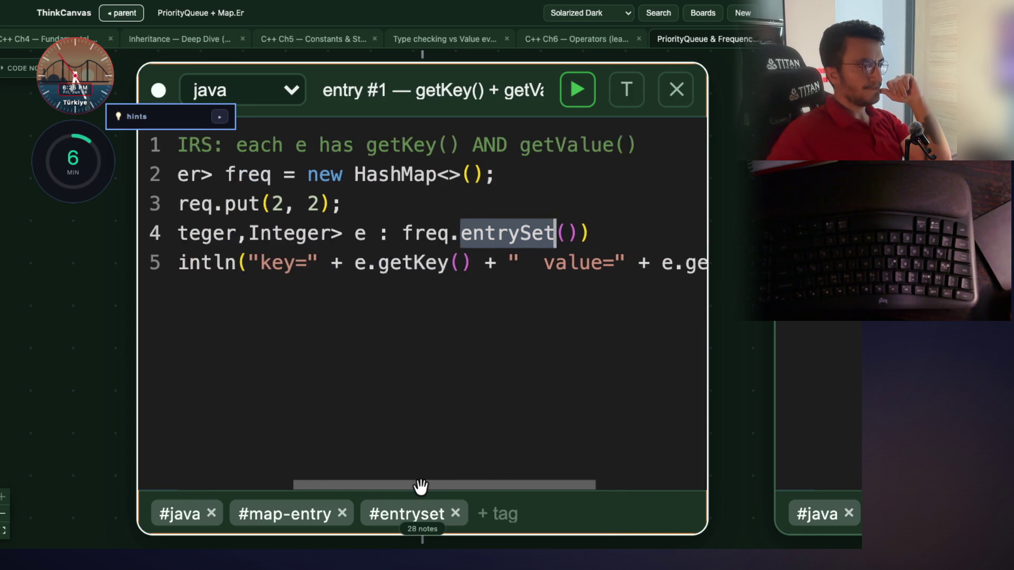
scroll(387, 485, "right", 6)
scroll(453, 481, "left", 1)
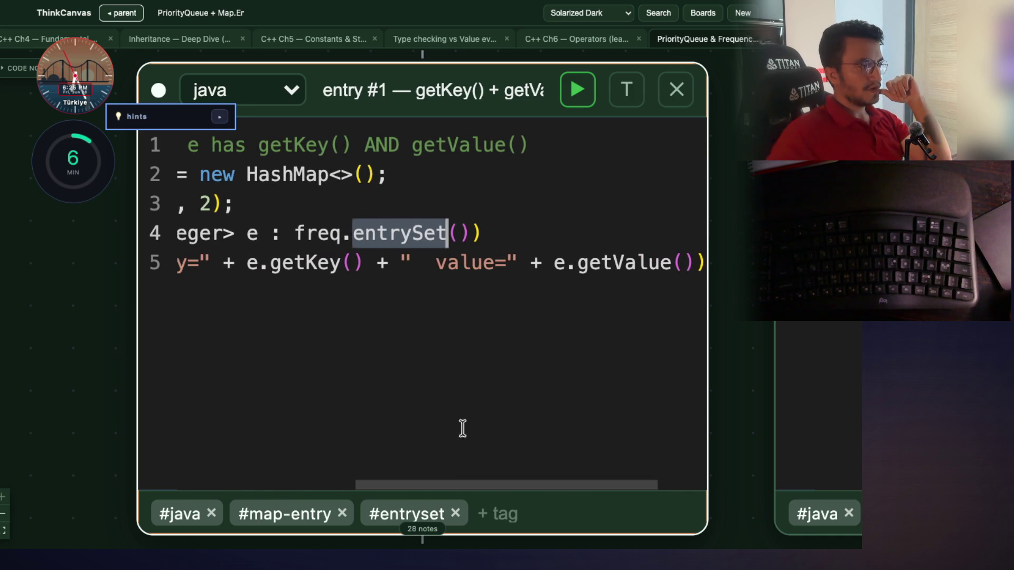
double_click(304, 263)
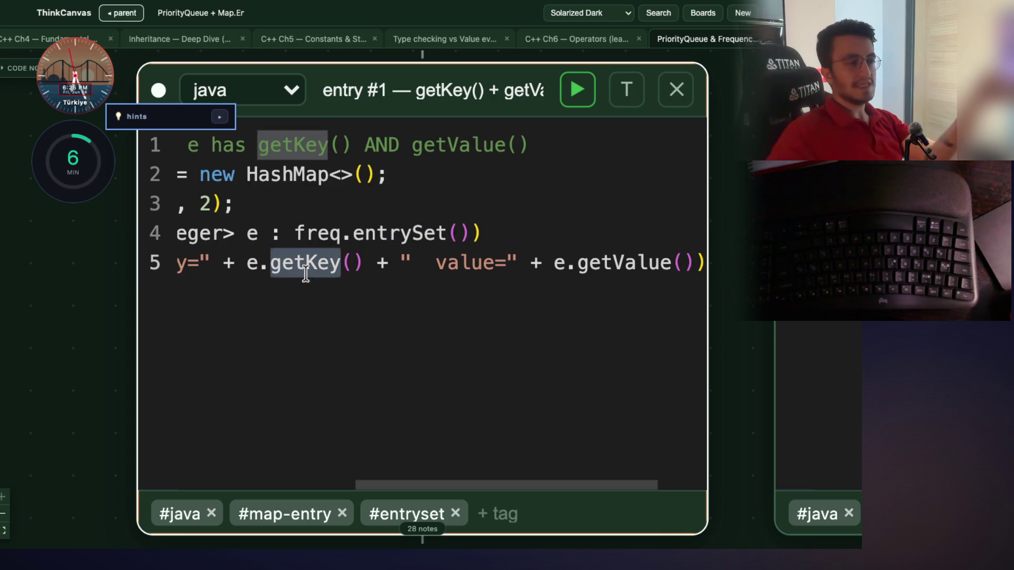
double_click(607, 264)
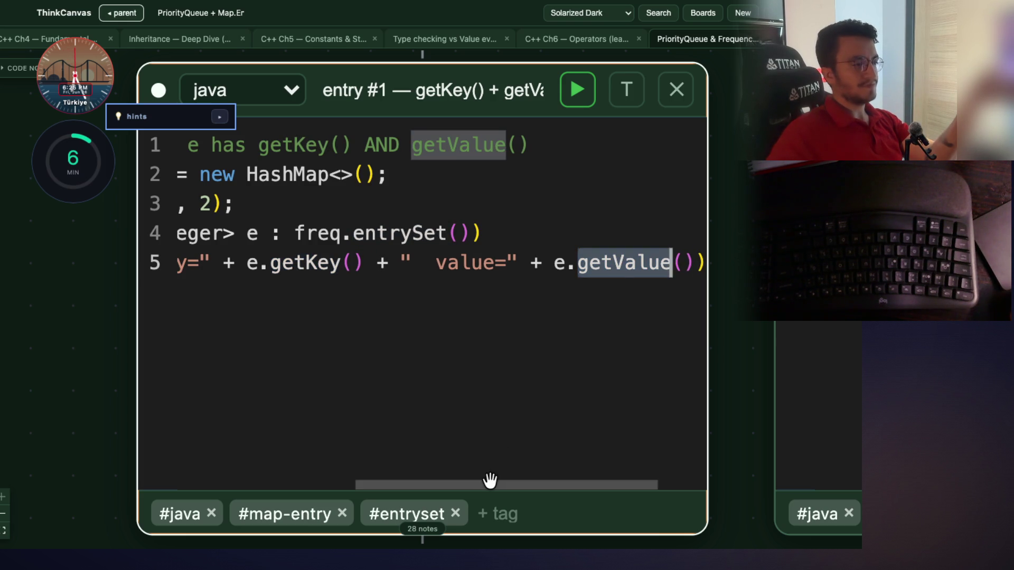
scroll(415, 480, "left", 6)
double_click(558, 231)
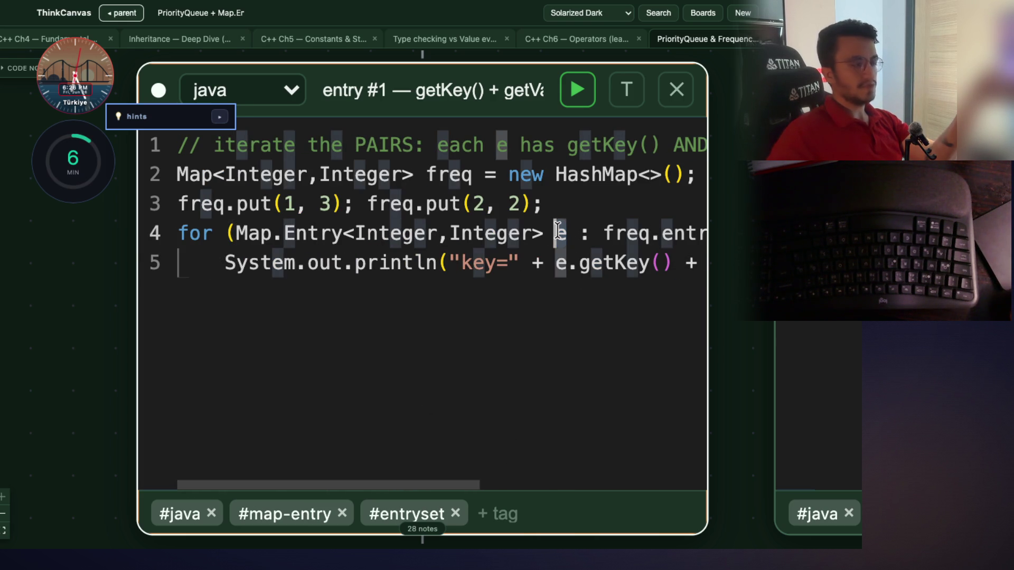
key("ctrl+End")
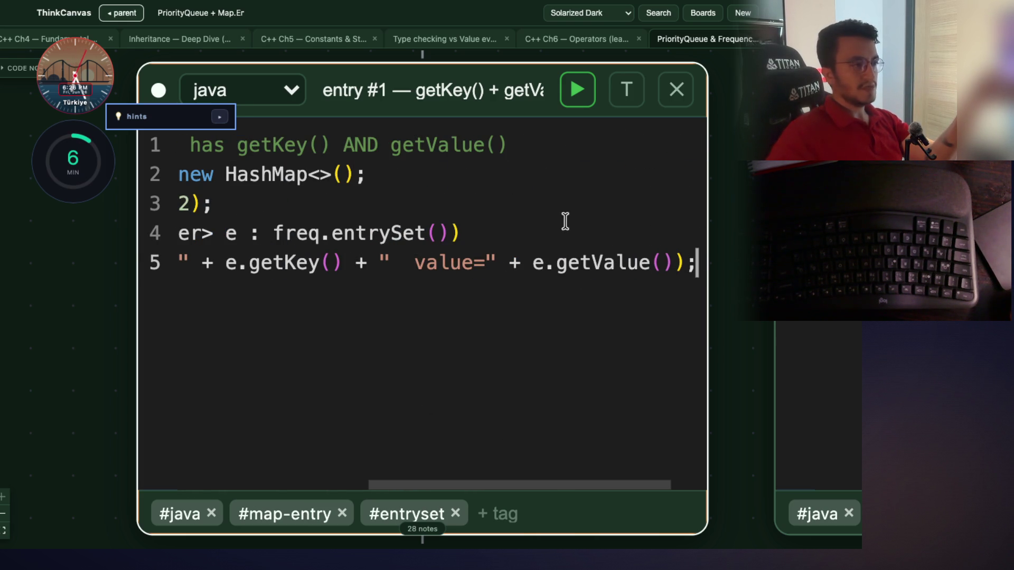
scroll(477, 478, "left", 10)
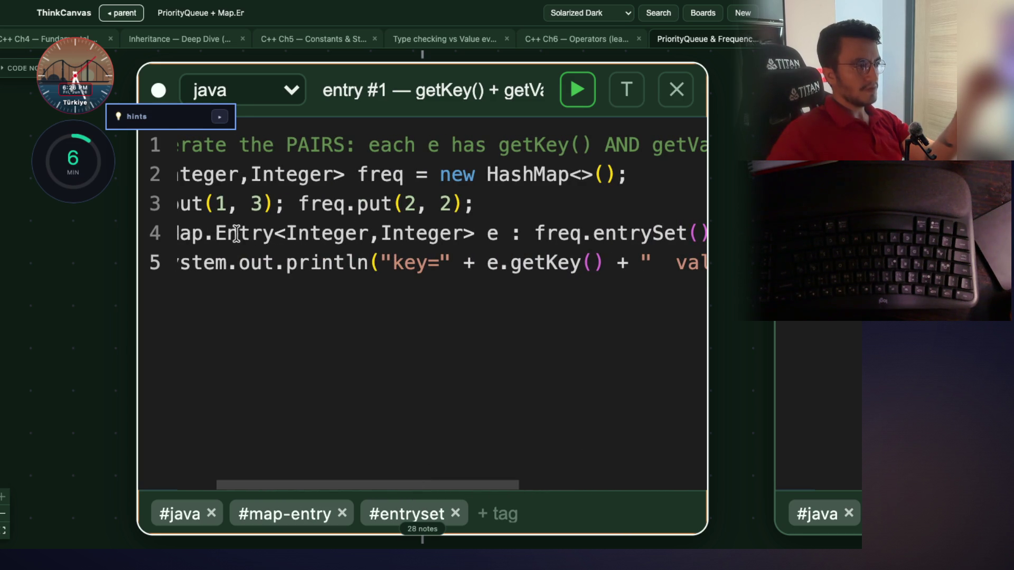
scroll(394, 479, "left", 3)
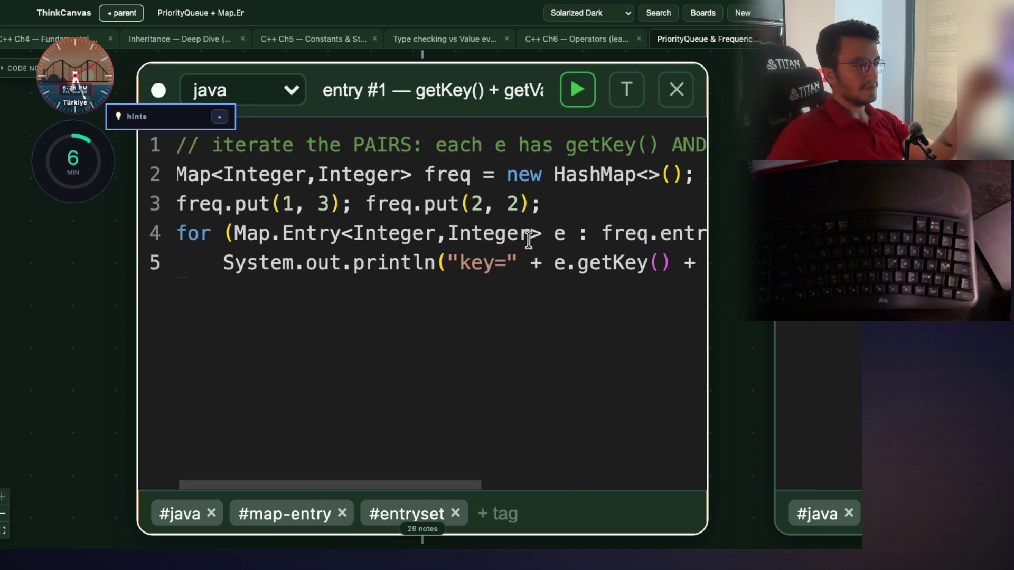
left_click_drag(541, 228, 236, 231)
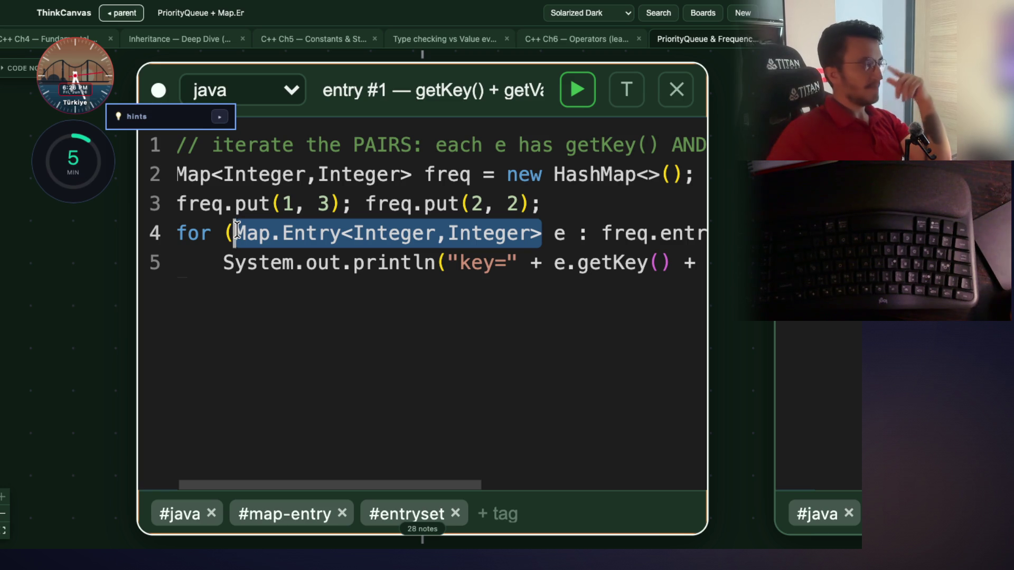
double_click(328, 234)
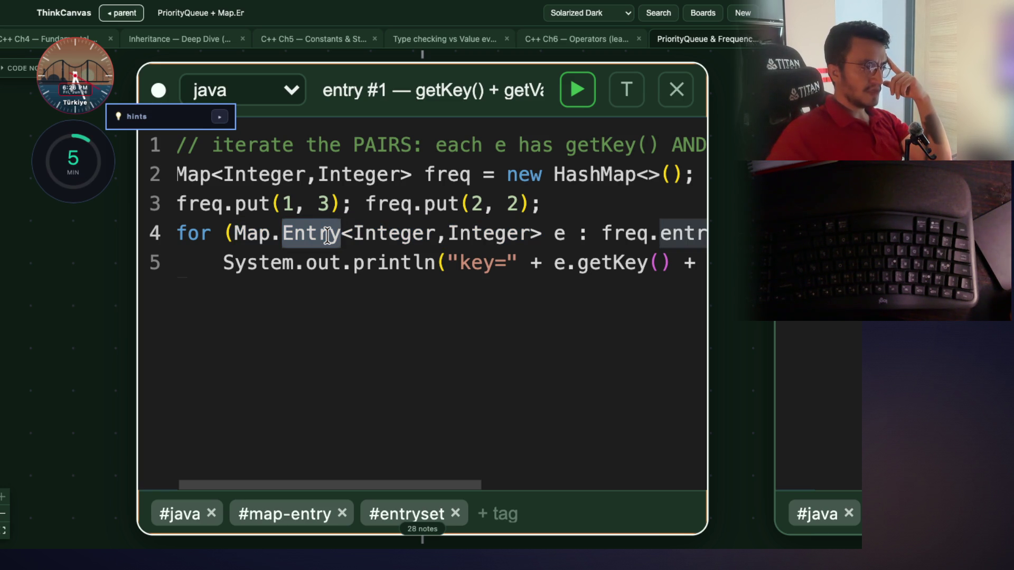
double_click(258, 235)
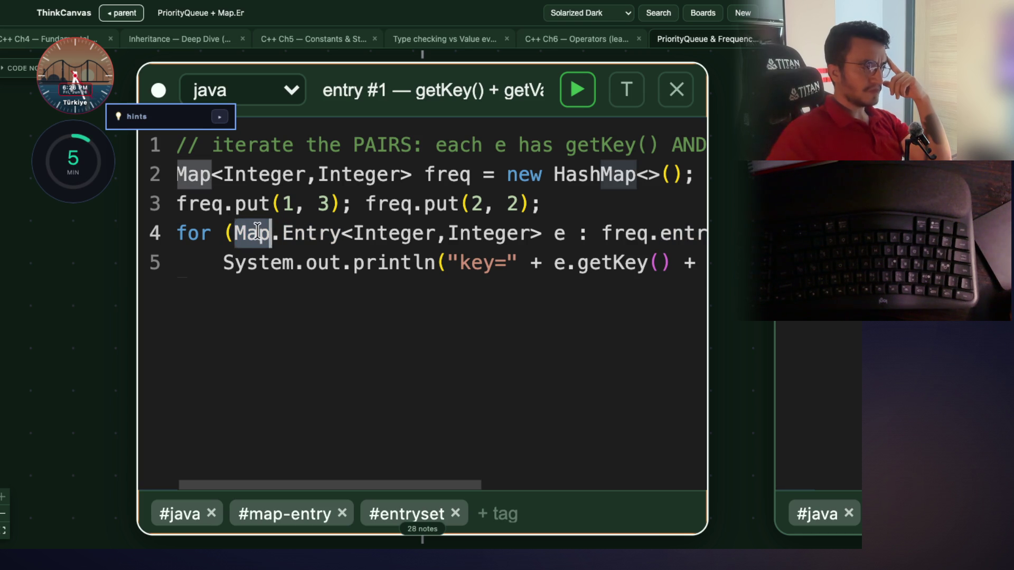
double_click(318, 224)
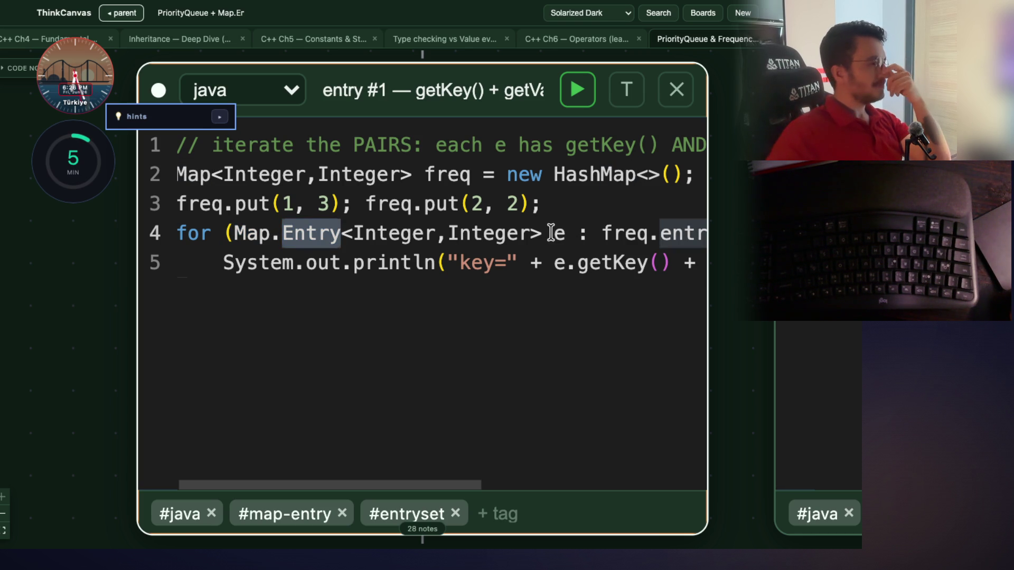
left_click_drag(541, 232, 388, 233)
left_click(275, 297)
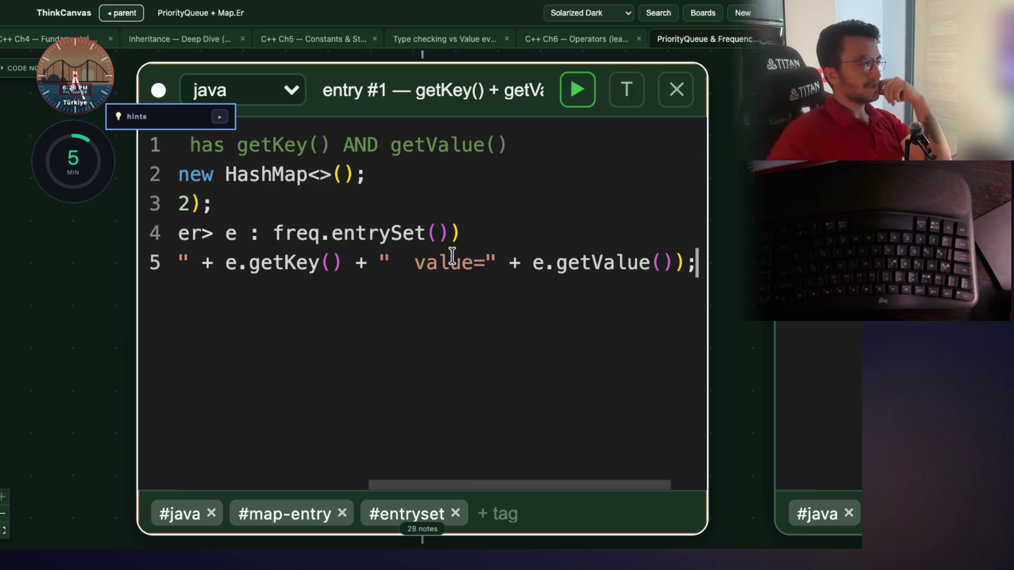
left_click(346, 208)
Add line 4 comment '//what is this class/interface Map, and Map.Entry...?' to the entry #1 code
key("Return")
type("/")
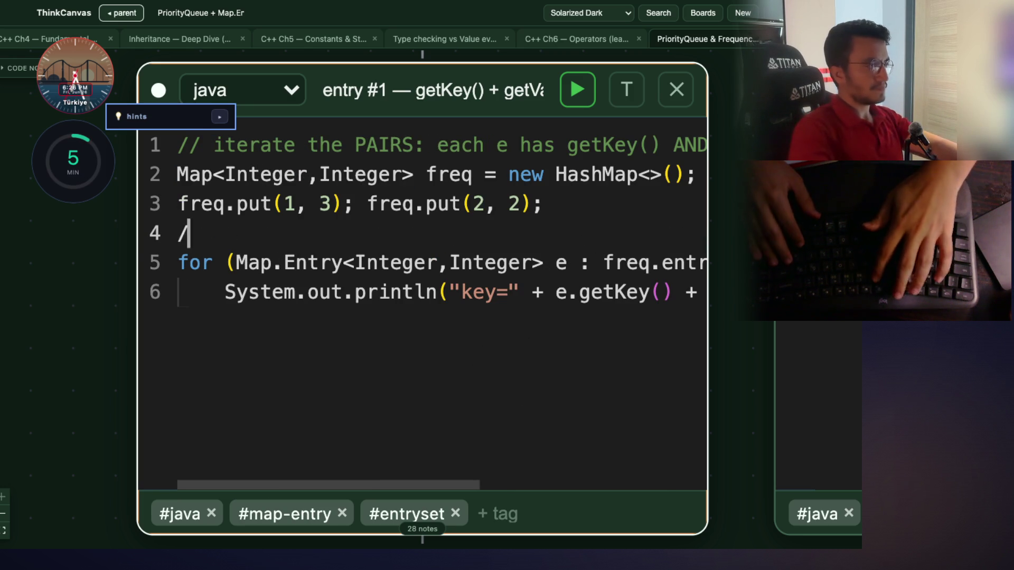
type("/what is this")
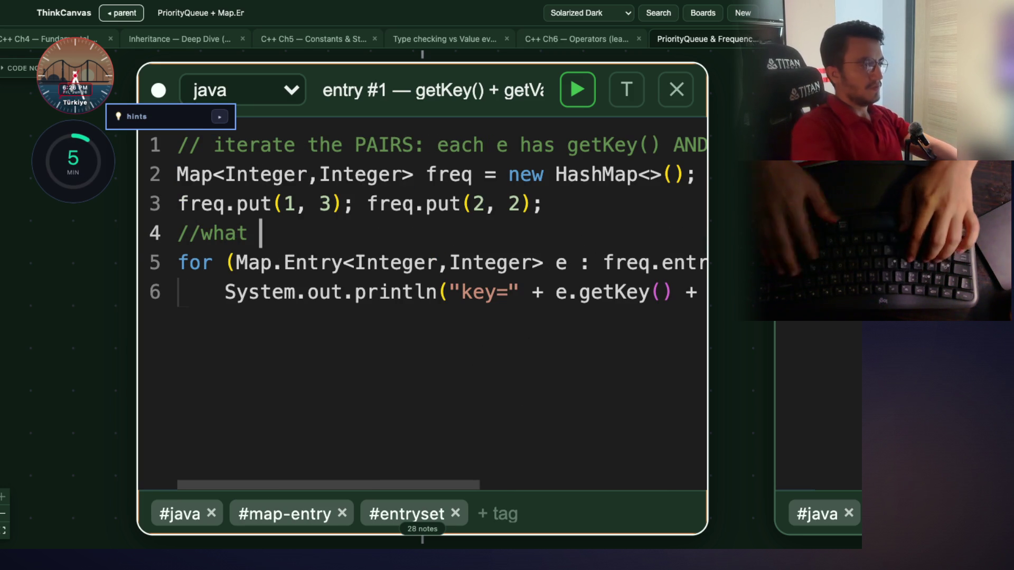
type(" class ")
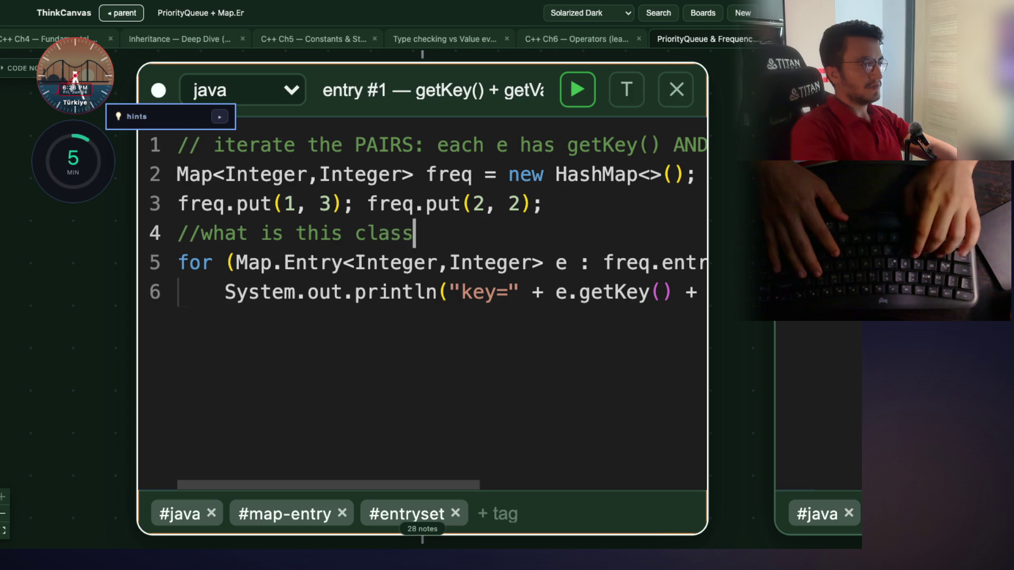
type("Map, and")
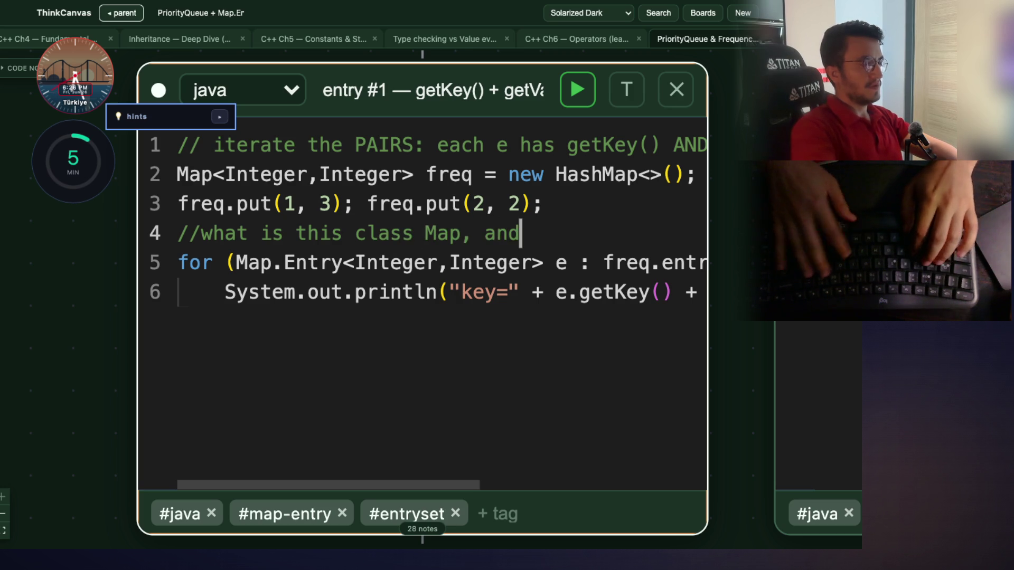
key("BackSpace")
key("BackSpace")
key("BackSpace")
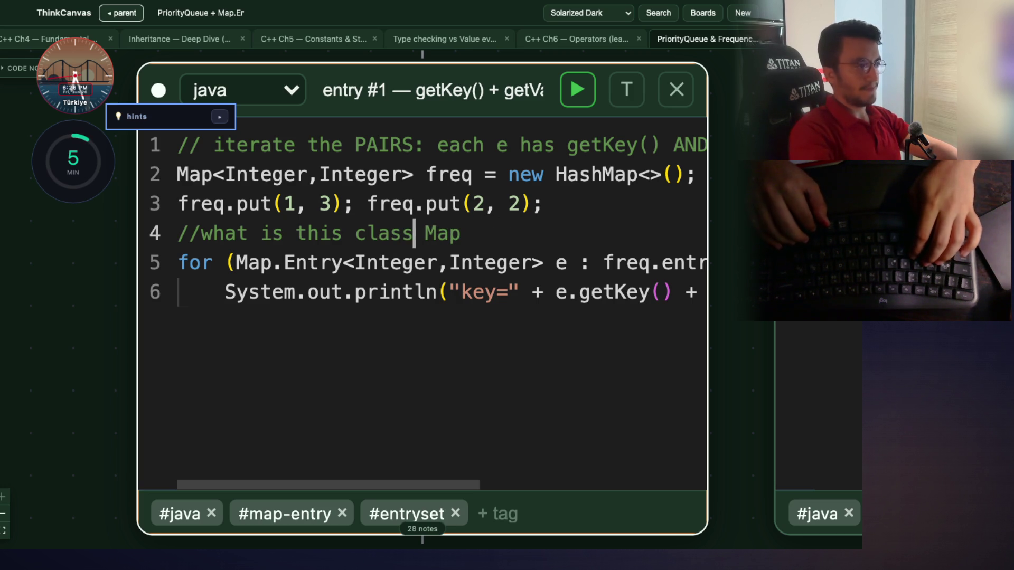
type("/interface")
key("End")
type(", and Map.")
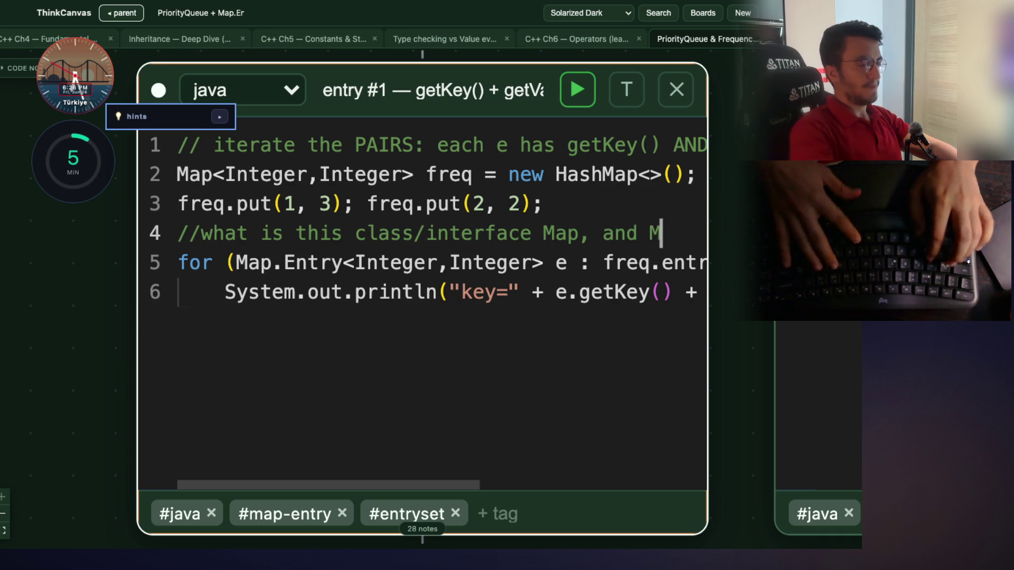
type("Entry...?")
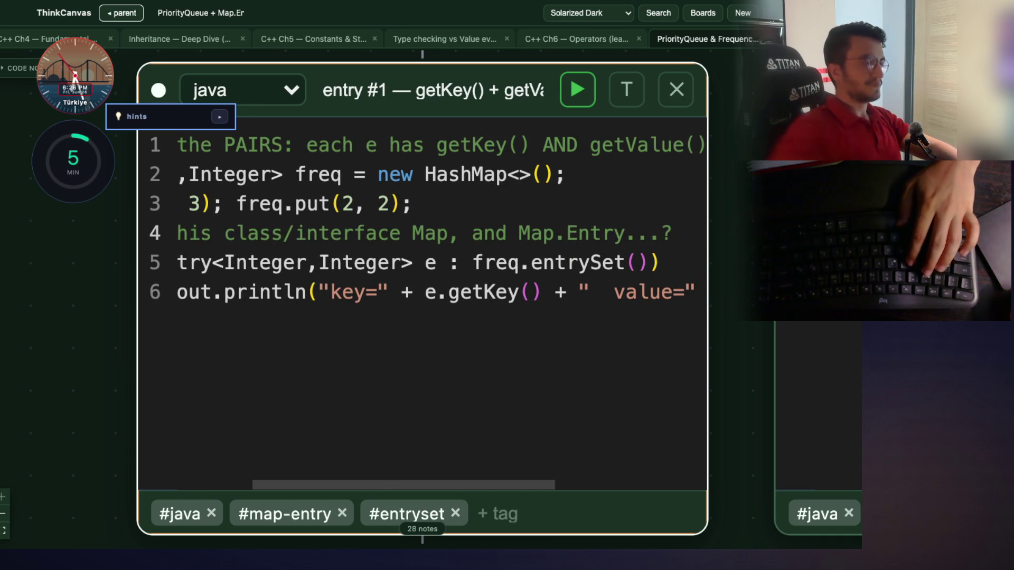
mouse_move(699, 226)
left_mouse_down()
mouse_move(640, 263)
mouse_move(339, 238)
mouse_move(224, 251)
mouse_move(197, 294)
mouse_move(163, 287)
left_mouse_up()
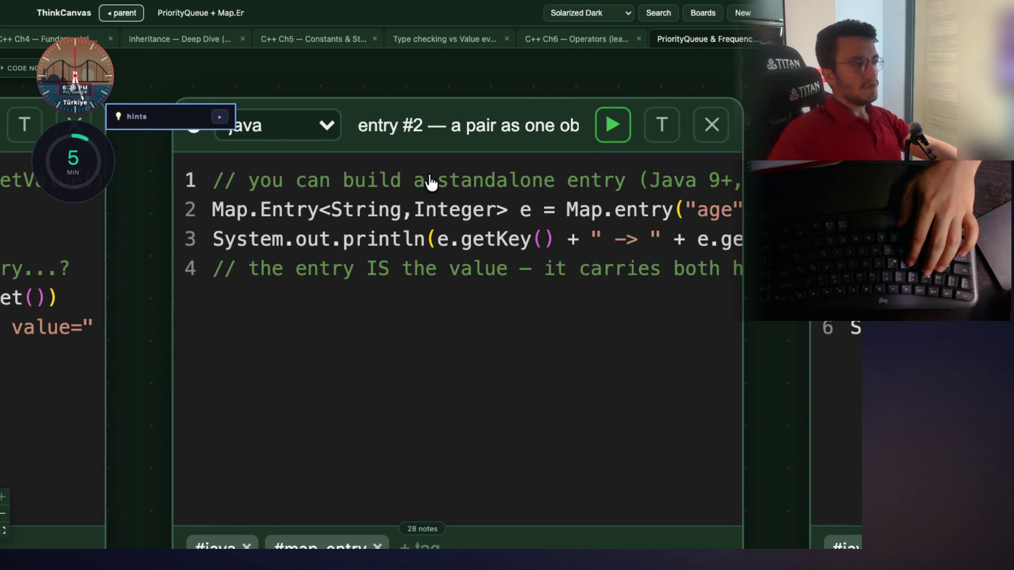
left_click(560, 225)
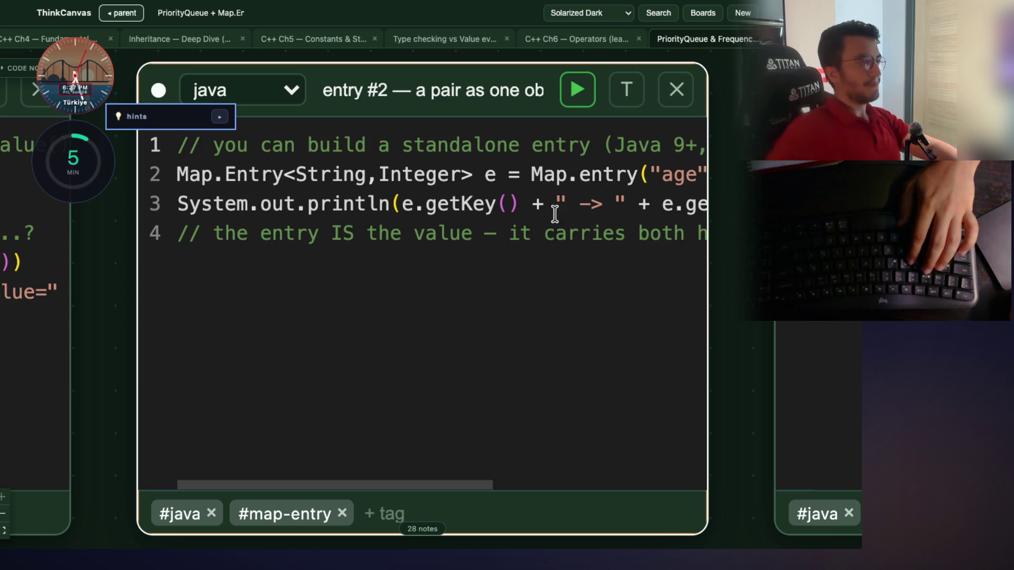
scroll(392, 153, "right", 2)
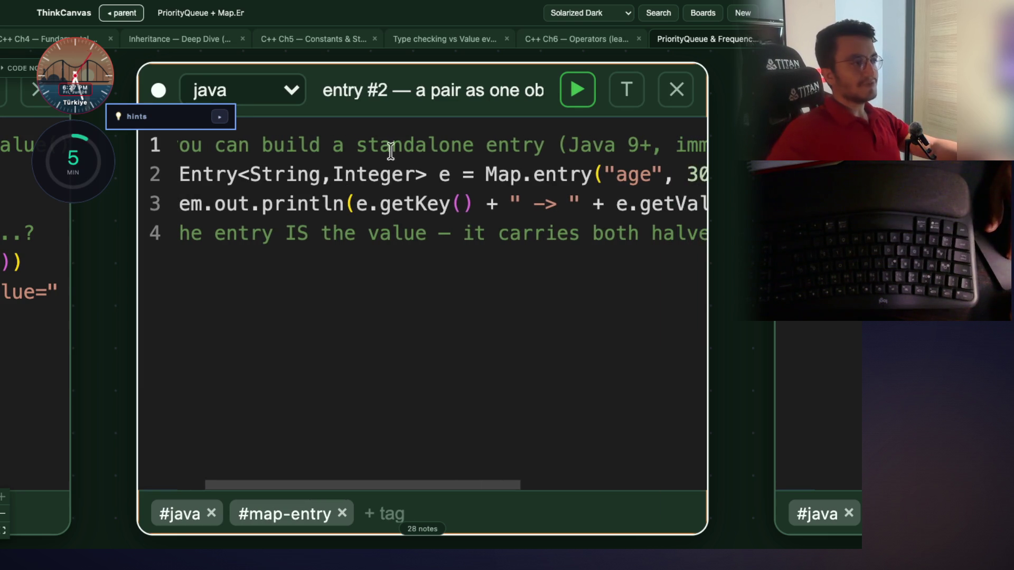
scroll(580, 146, "right", 6)
double_click(584, 147)
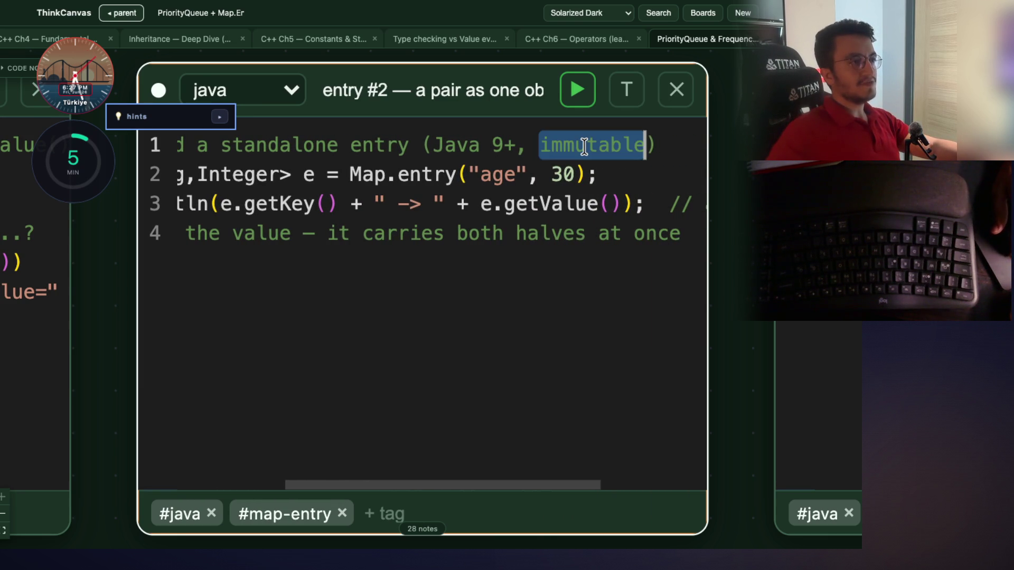
scroll(584, 147, "left", 4)
scroll(583, 147, "right", 1)
scroll(584, 147, "right", 1)
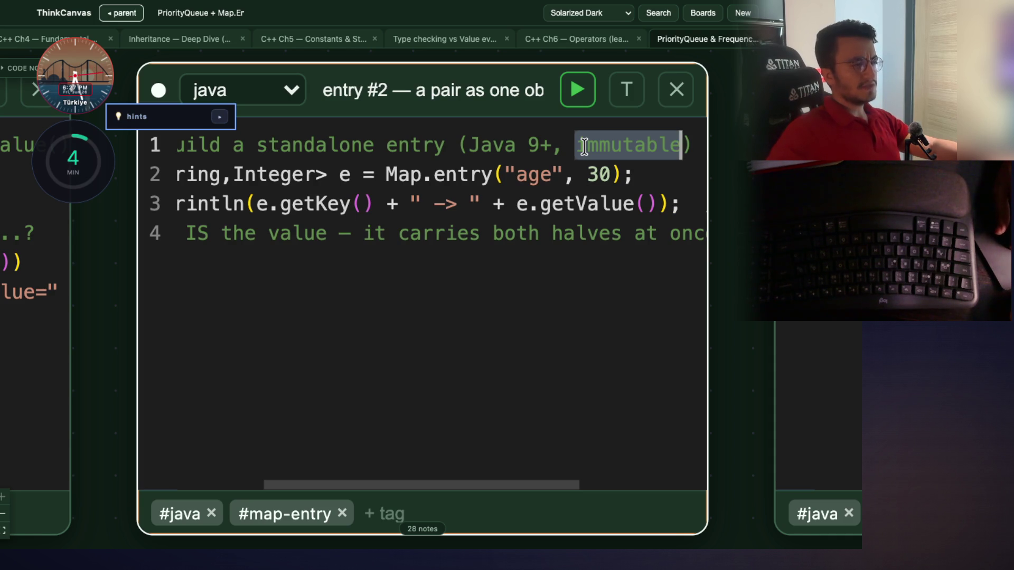
scroll(584, 147, "left", 6)
scroll(583, 147, "right", 3)
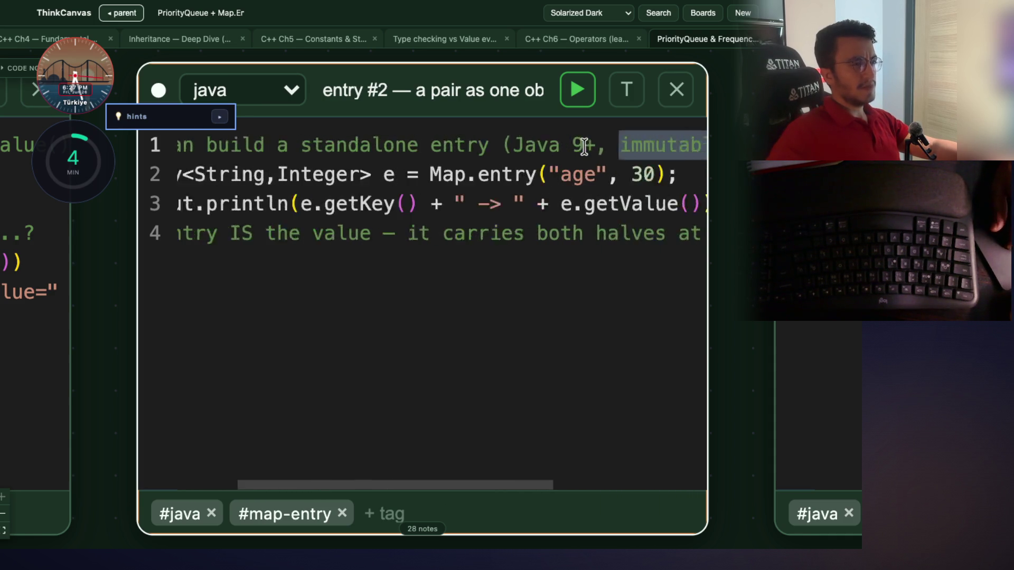
scroll(525, 164, "left", 3)
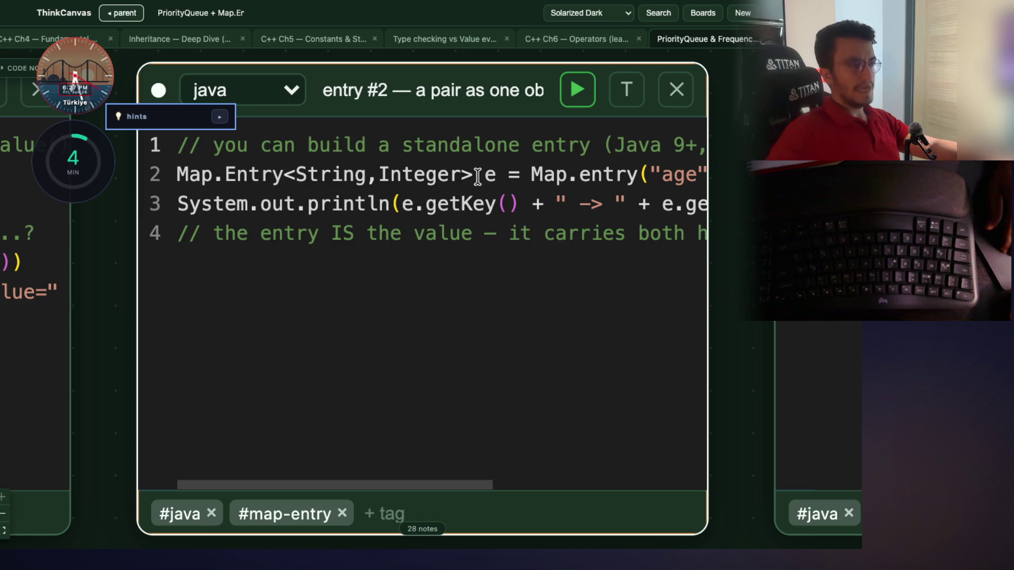
scroll(477, 176, "right", 4)
scroll(477, 176, "left", 4)
scroll(477, 176, "left", 1)
left_click_drag(211, 234, 475, 234)
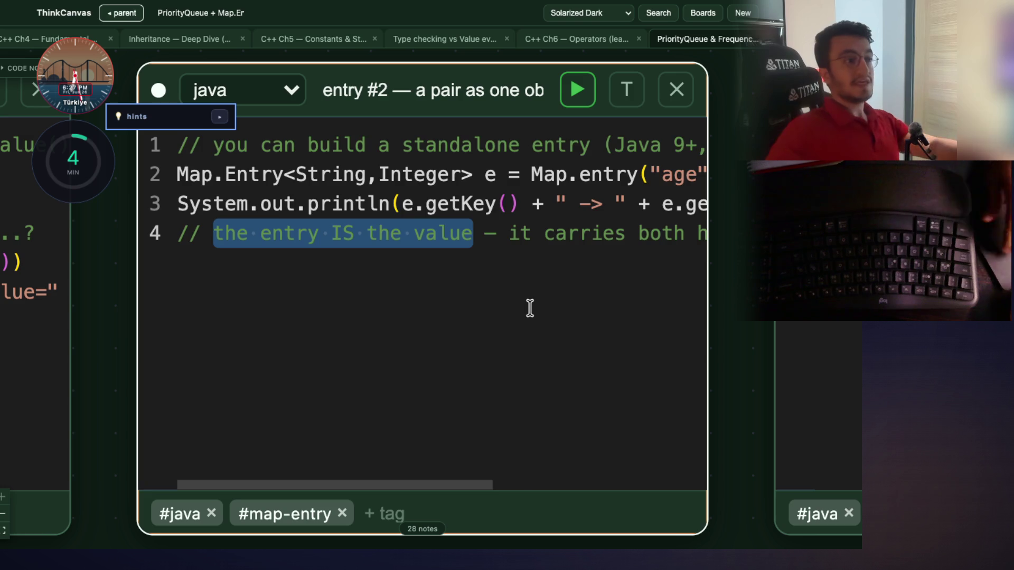
scroll(531, 311, "right", 5)
scroll(529, 308, "left", 5)
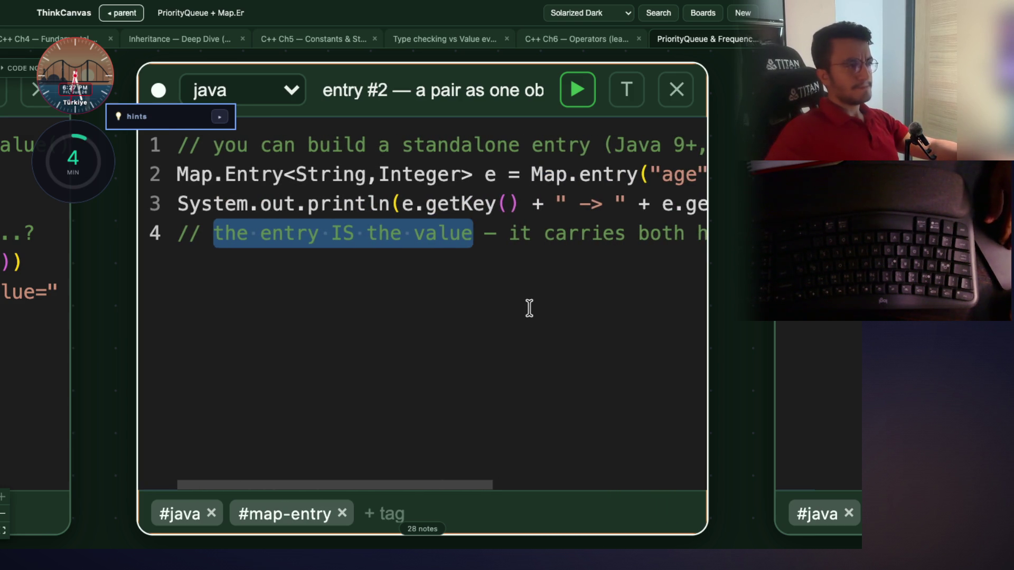
scroll(529, 308, "right", 3)
scroll(528, 306, "left", 1)
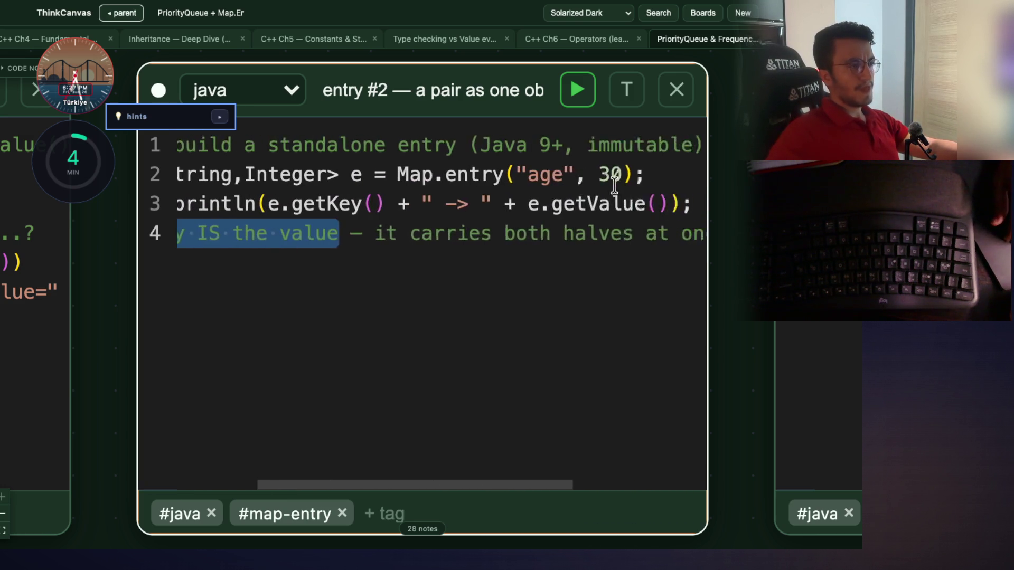
scroll(544, 227, "right", 2)
left_click_drag(565, 144, 670, 144)
mouse_move(720, 294)
left_mouse_down()
mouse_move(629, 308)
mouse_move(762, 339)
mouse_move(785, 323)
left_mouse_up()
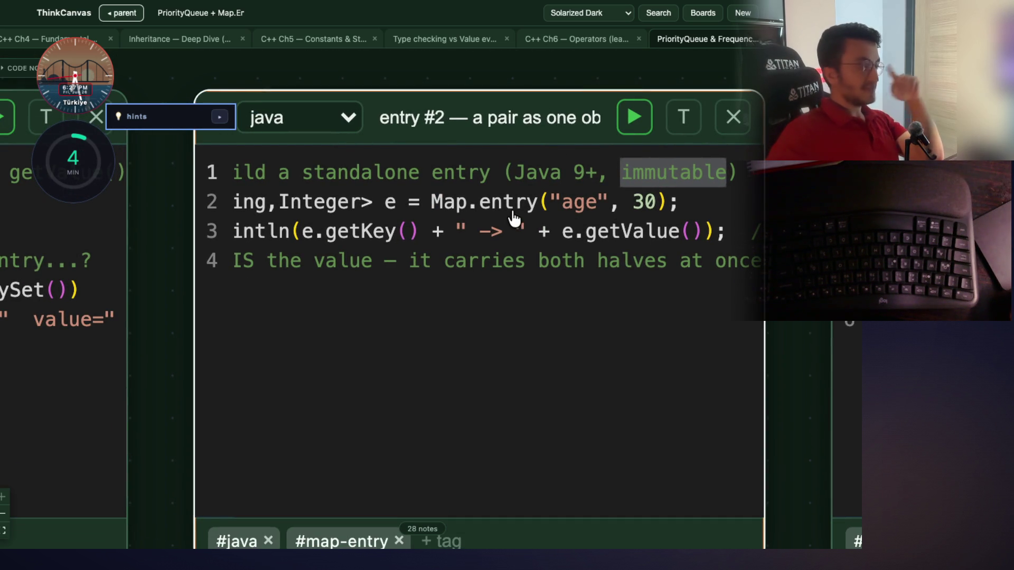
Pan from the entry #1 card over to the entry #3 sort-pairs-by-value card
mouse_move(215, 366)
left_mouse_down()
mouse_move(459, 355)
mouse_move(691, 320)
left_mouse_up()
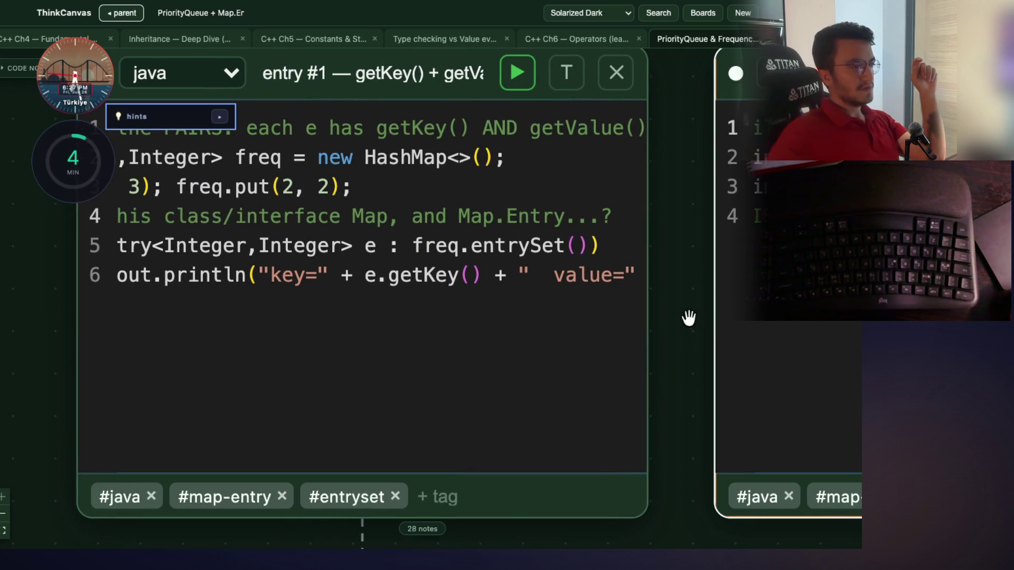
left_click(511, 258)
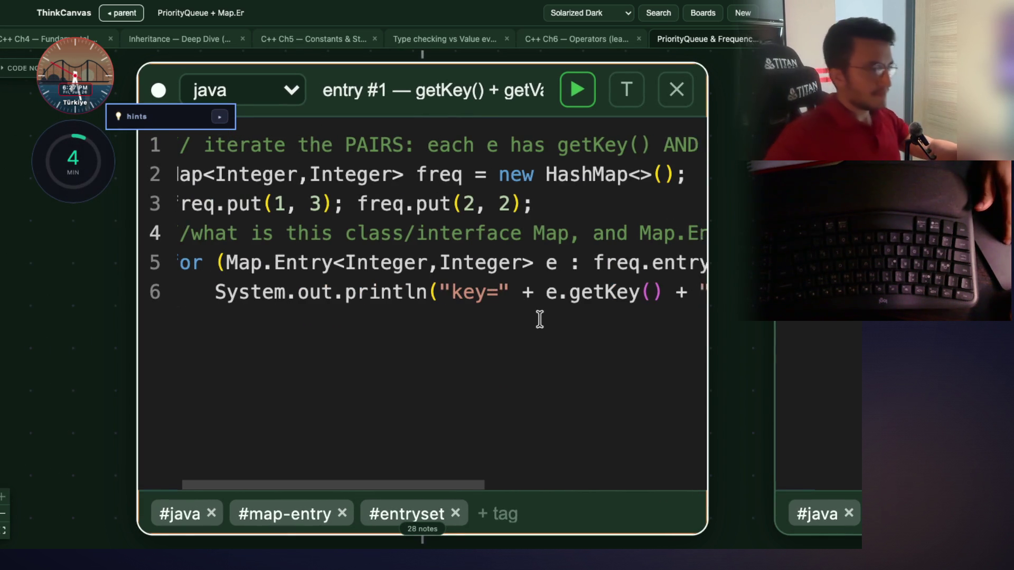
scroll(543, 317, "right", 3)
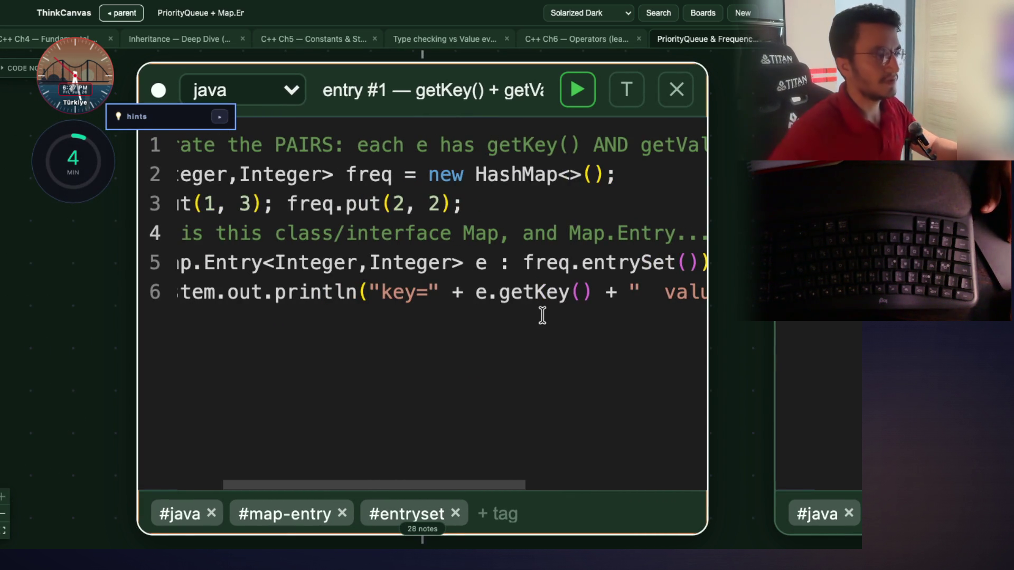
scroll(544, 315, "left", 1)
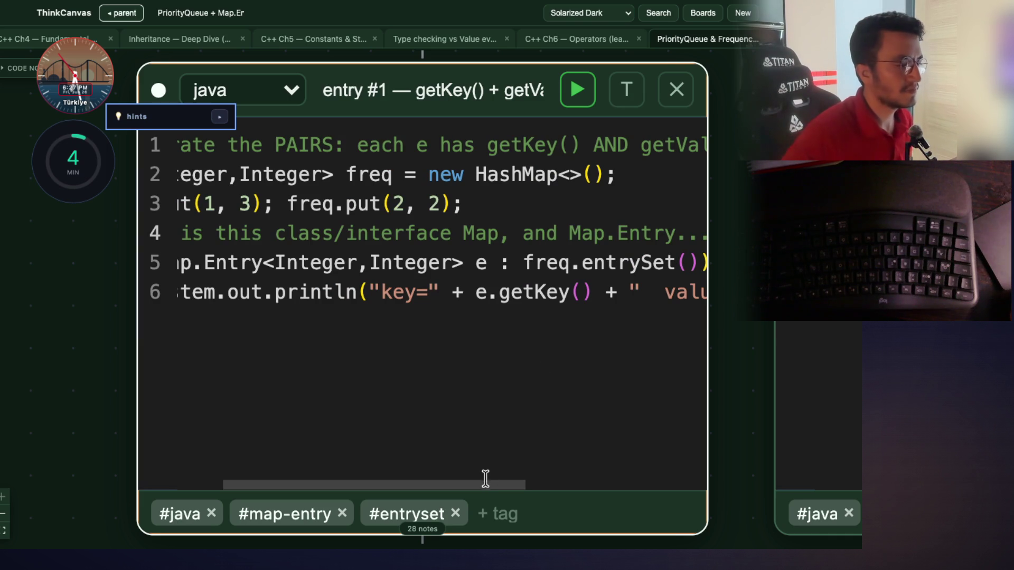
mouse_move(481, 482)
left_mouse_down()
mouse_move(536, 478)
mouse_move(752, 385)
mouse_move(410, 337)
mouse_move(150, 398)
left_mouse_up()
mouse_move(744, 380)
left_mouse_down()
mouse_move(256, 349)
mouse_move(158, 363)
mouse_move(109, 385)
left_mouse_up()
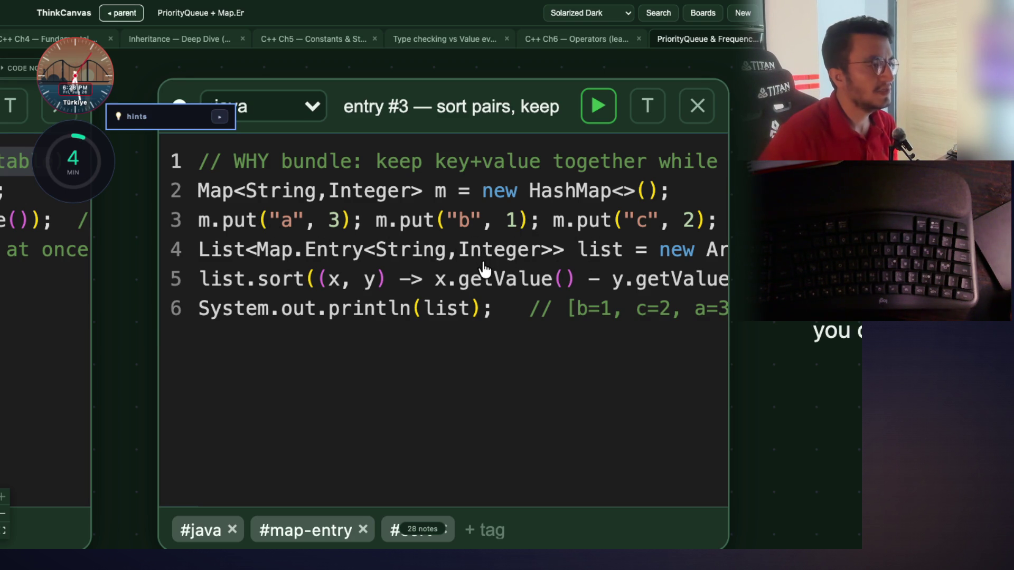
Focus the entry #3 card and highlight the list variable and Map.Entry<String,Integer> type on line 4
left_click(469, 285)
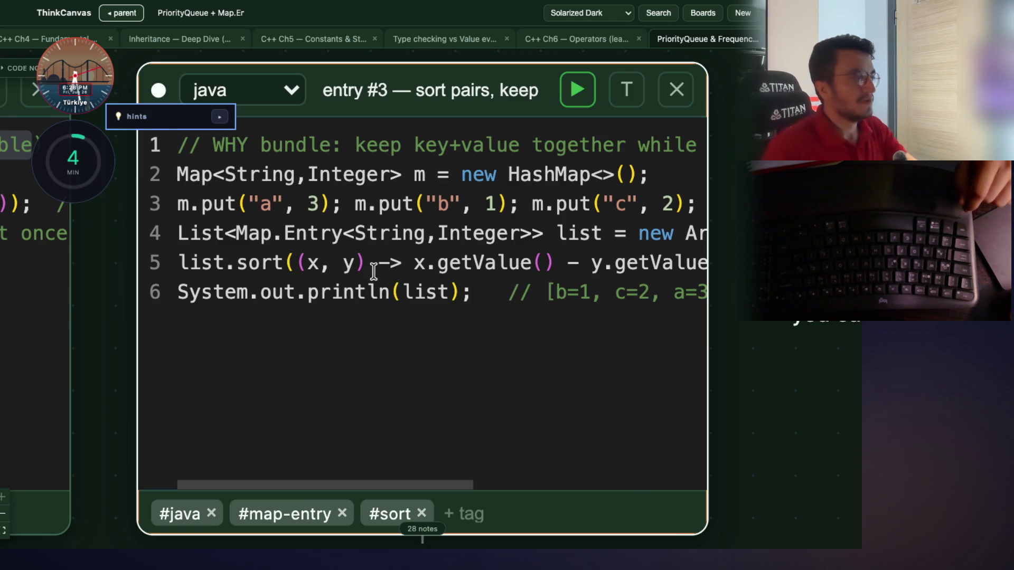
double_click(592, 225)
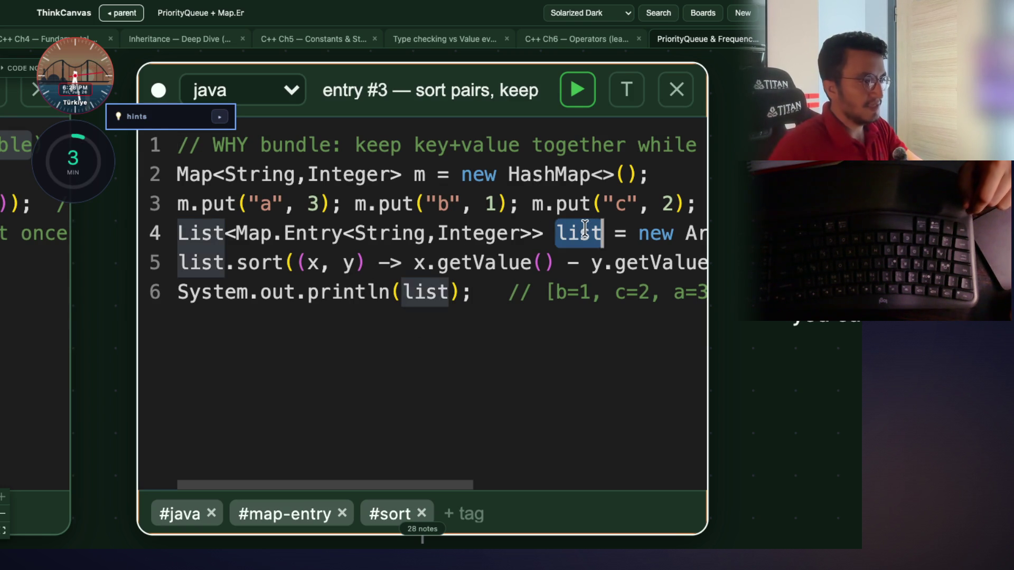
left_click_drag(530, 233, 236, 236)
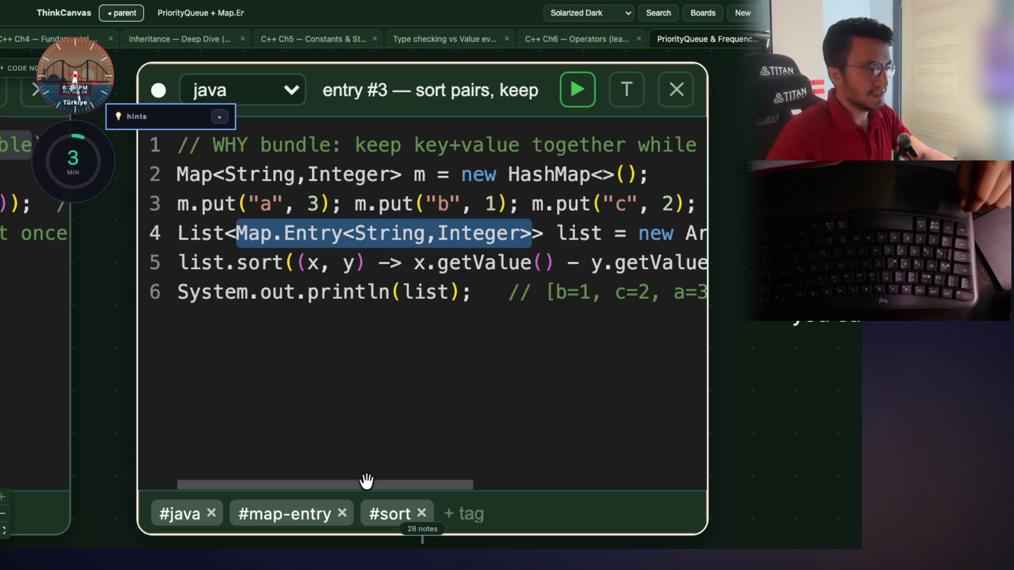
left_click_drag(362, 484, 367, 484)
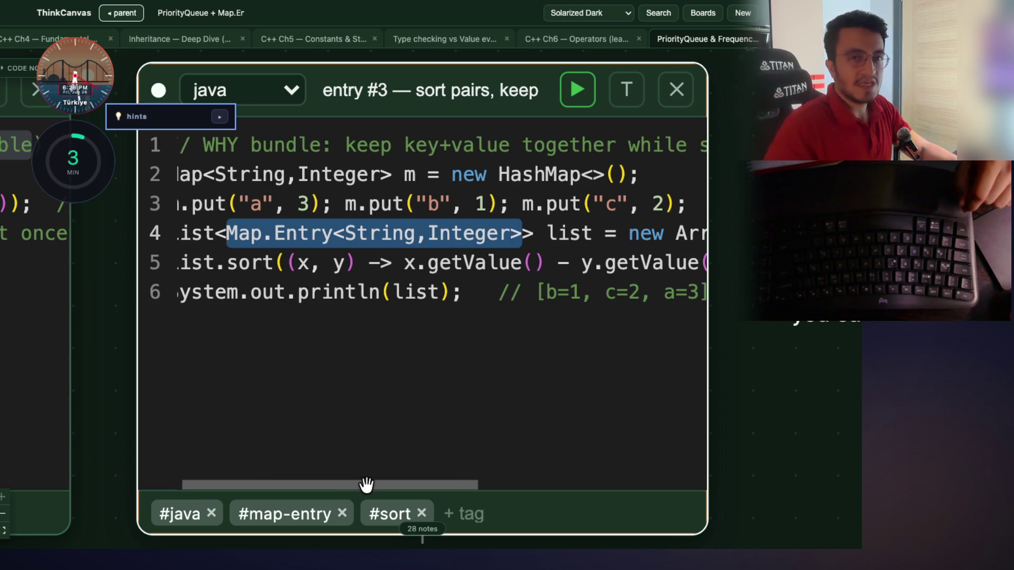
scroll(366, 484, "right", 5)
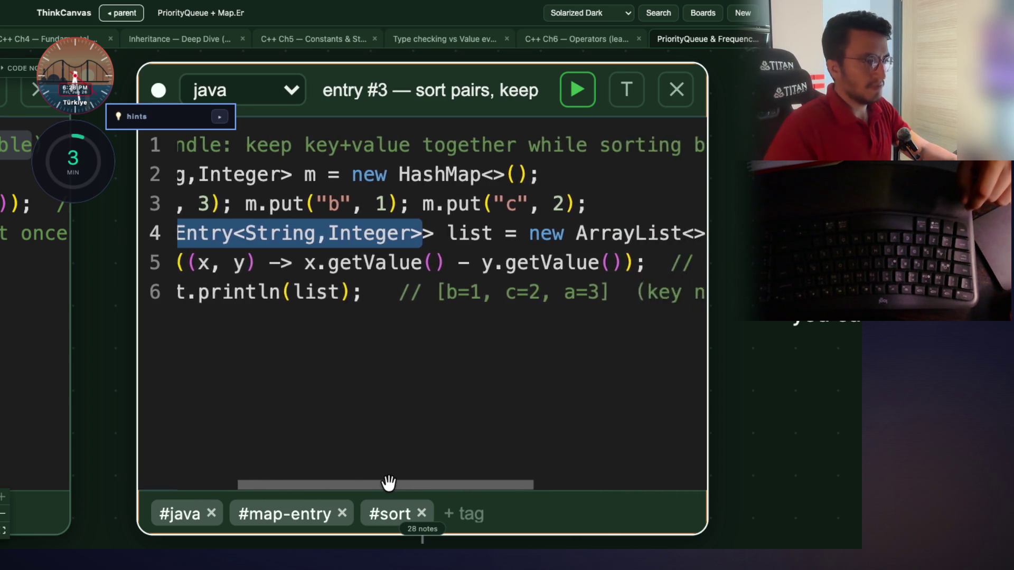
scroll(427, 479, "right", 1)
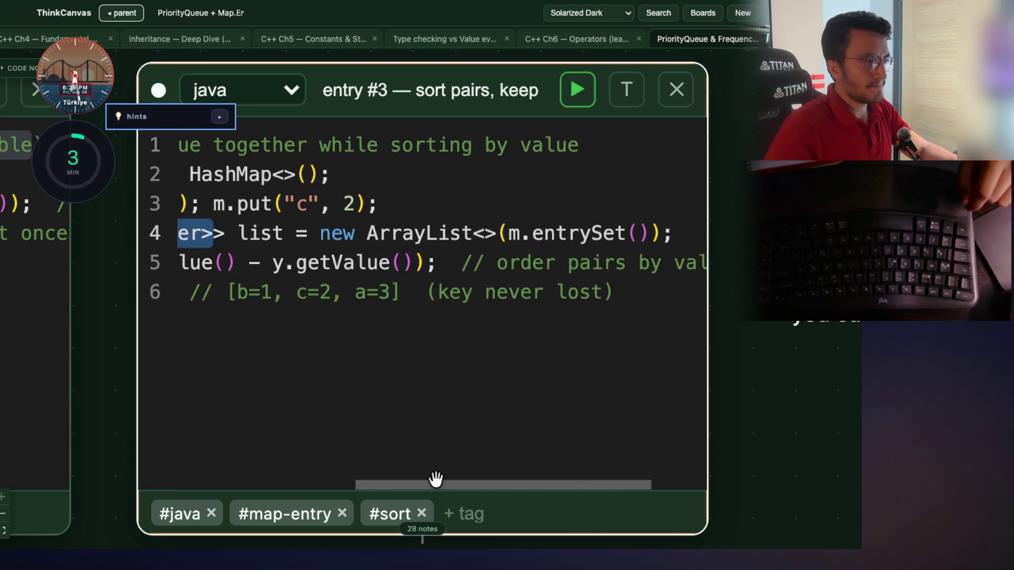
scroll(416, 478, "left", 6)
scroll(364, 485, "right", 6)
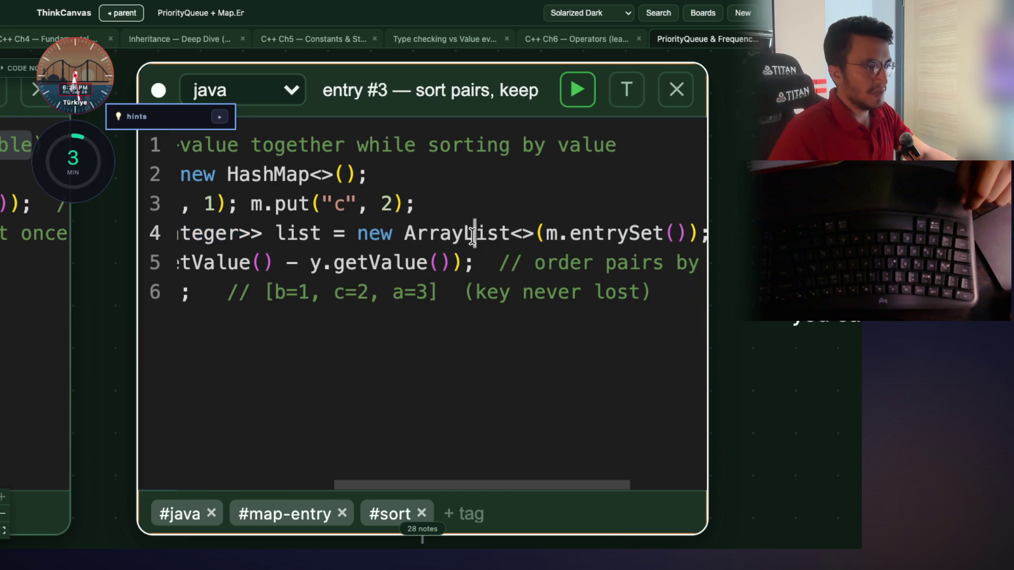
Highlight the new ArrayList<> and m.entrySet() parts of line 4
left_click(473, 233)
scroll(495, 483, "left", 6)
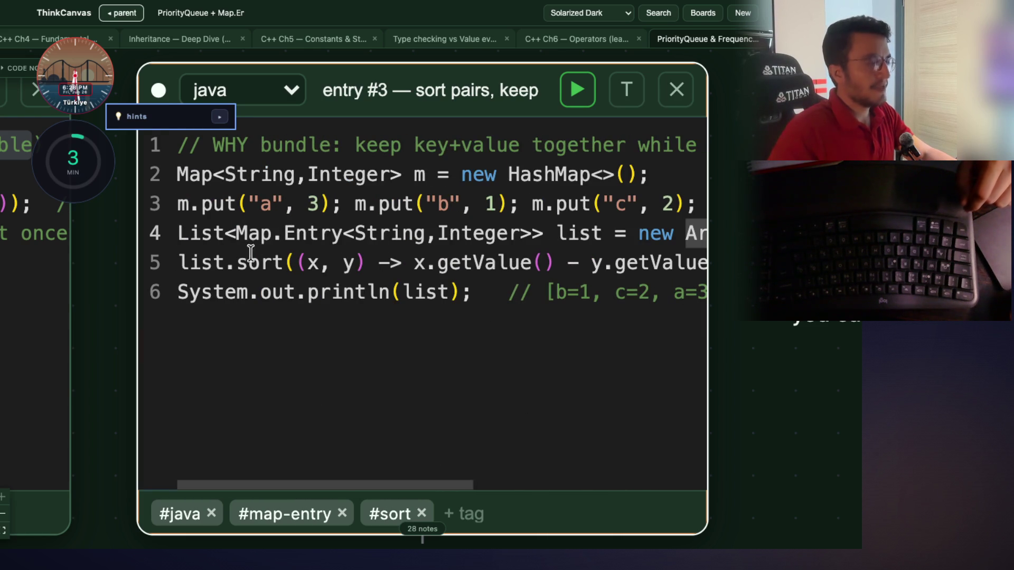
left_click(224, 232)
scroll(457, 477, "right", 6)
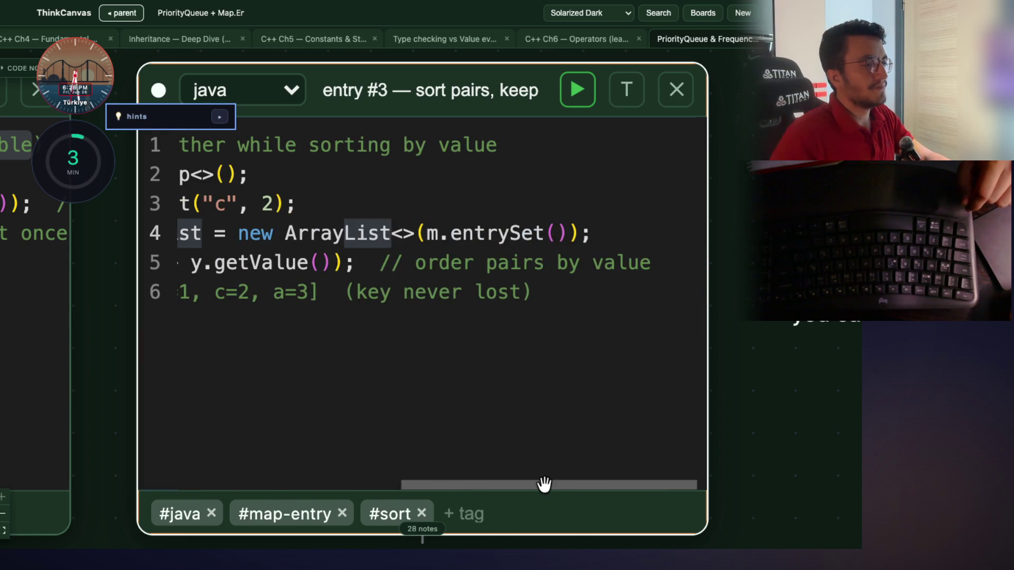
left_click_drag(415, 233, 239, 238)
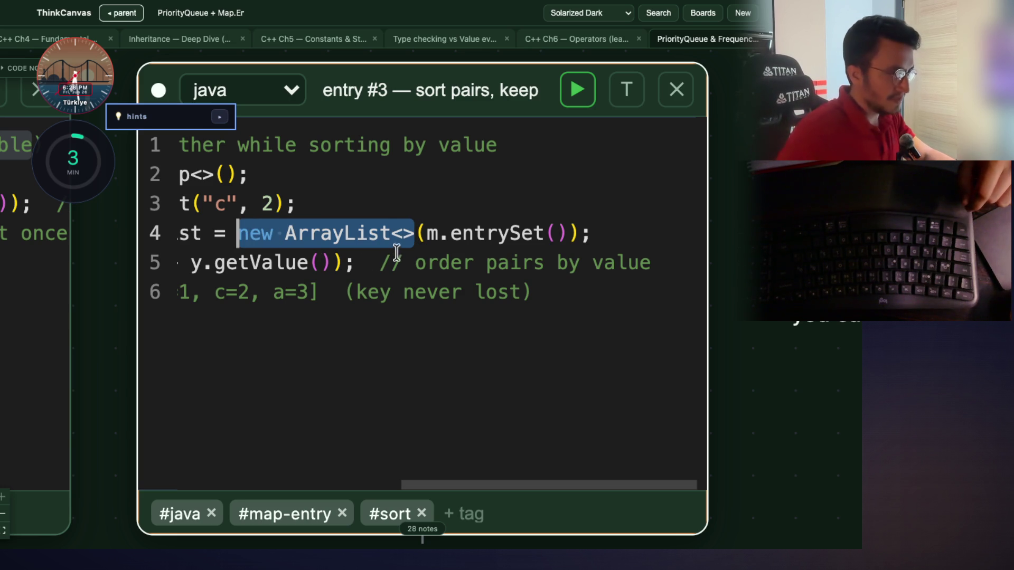
left_click(426, 232)
mouse_move(566, 233)
left_mouse_down()
mouse_move(415, 233)
mouse_move(424, 230)
left_mouse_up()
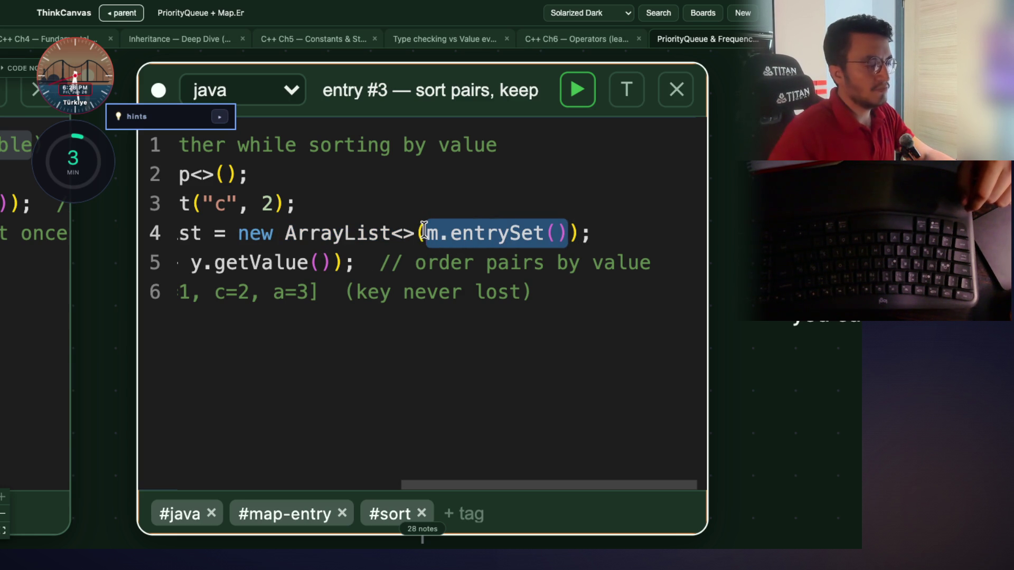
scroll(516, 484, "left", 10)
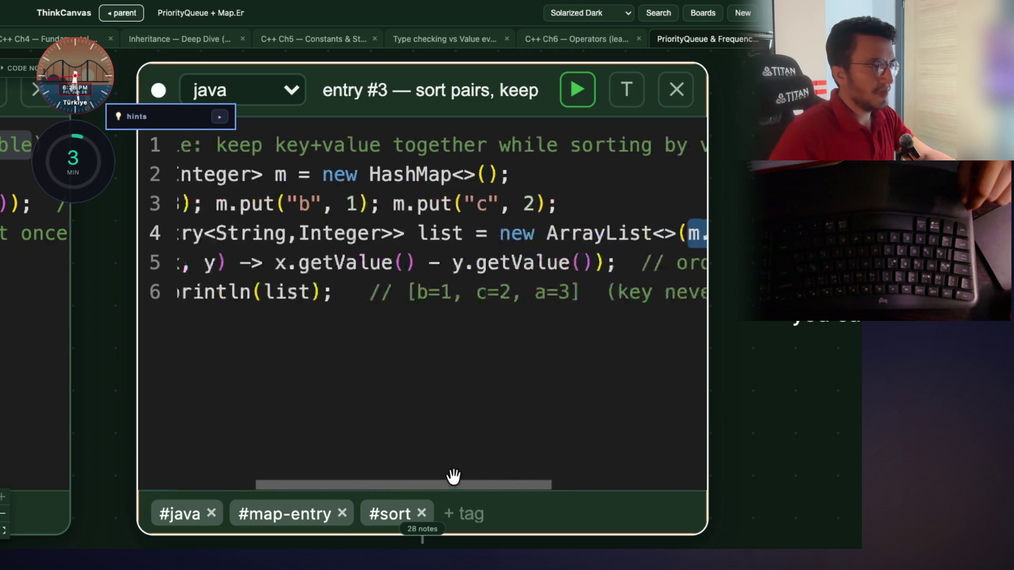
Highlight line 5's list.sort call and 'order pairs by value' comment, then run the code
double_click(191, 264)
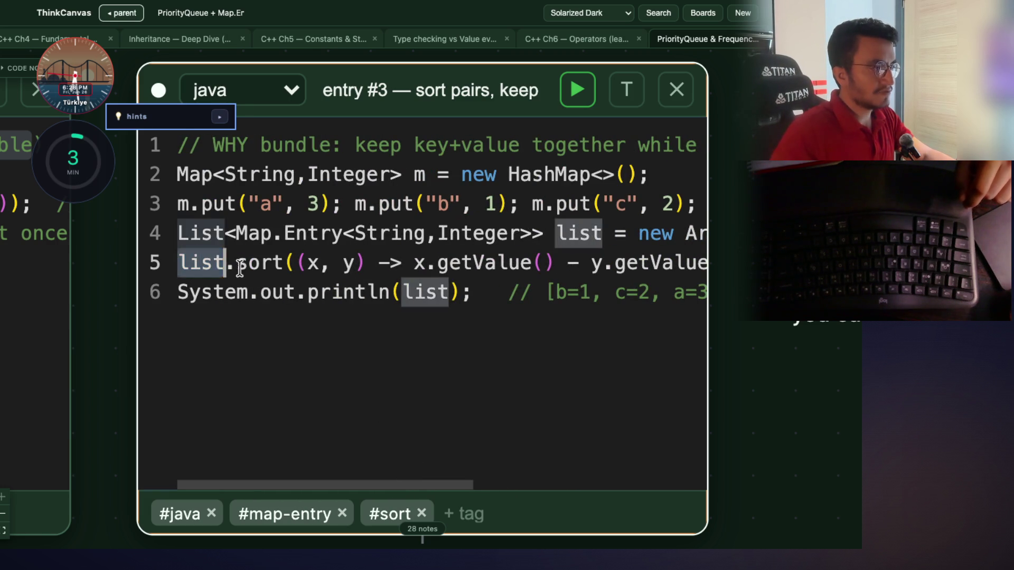
double_click(242, 264)
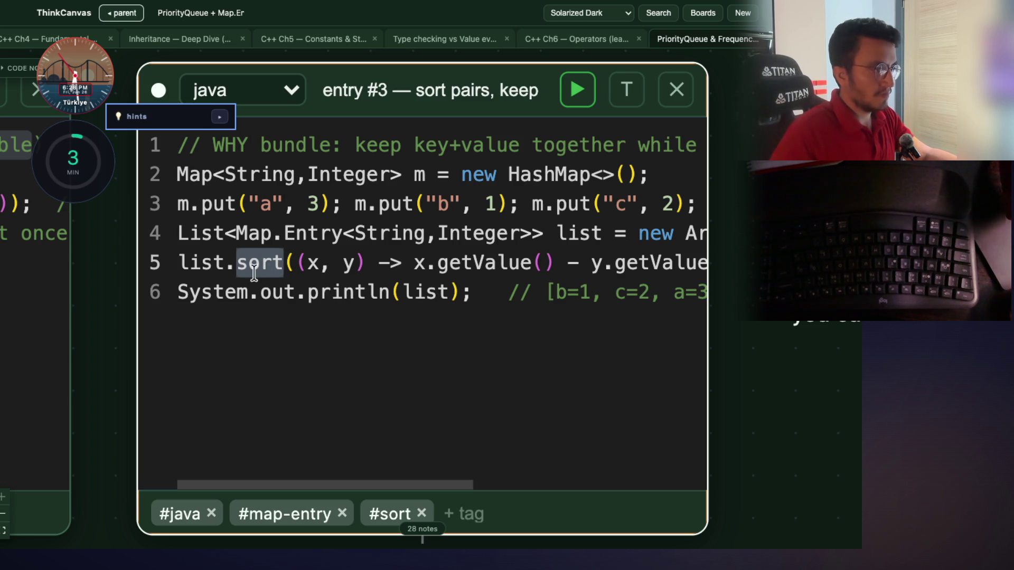
scroll(312, 478, "right", 10)
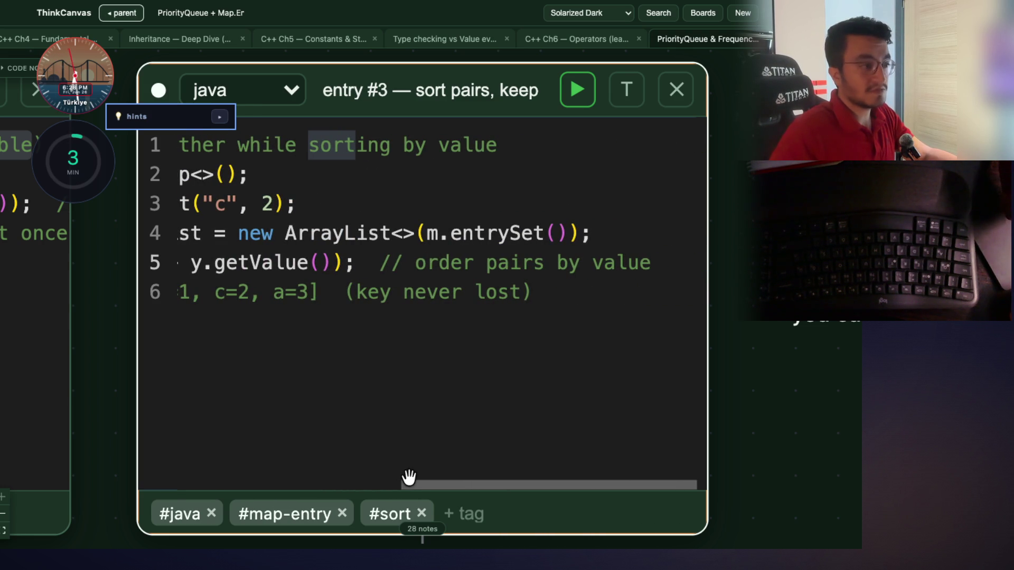
left_click_drag(645, 263, 415, 258)
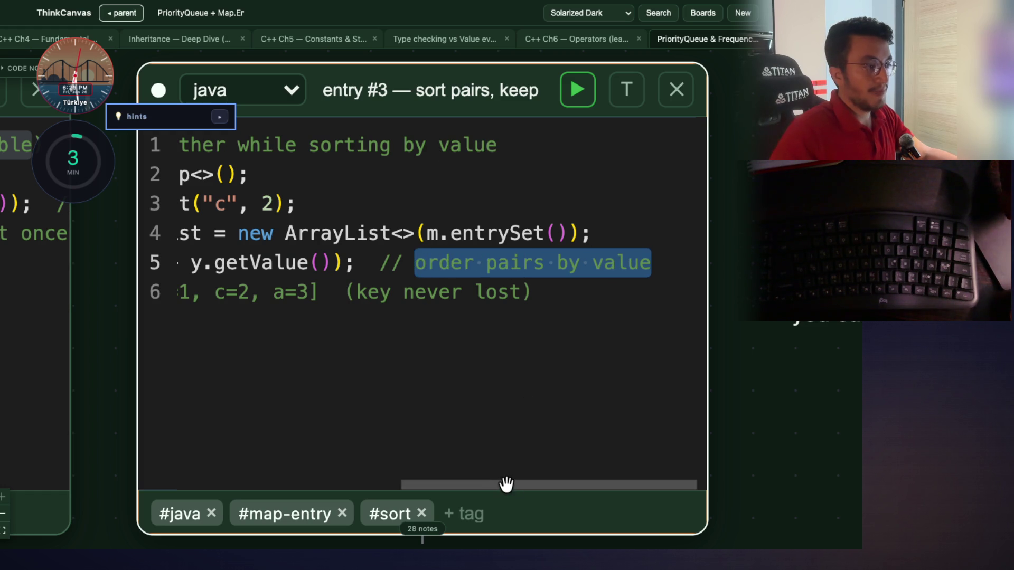
scroll(505, 482, "left", 3)
scroll(481, 481, "left", 3)
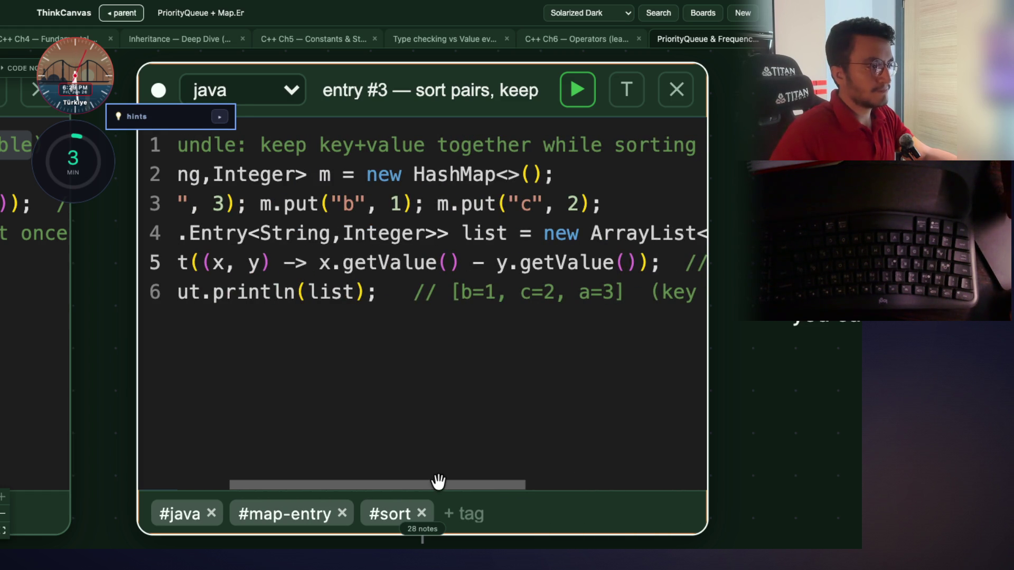
left_click_drag(438, 482, 436, 481)
scroll(437, 481, "left", 4)
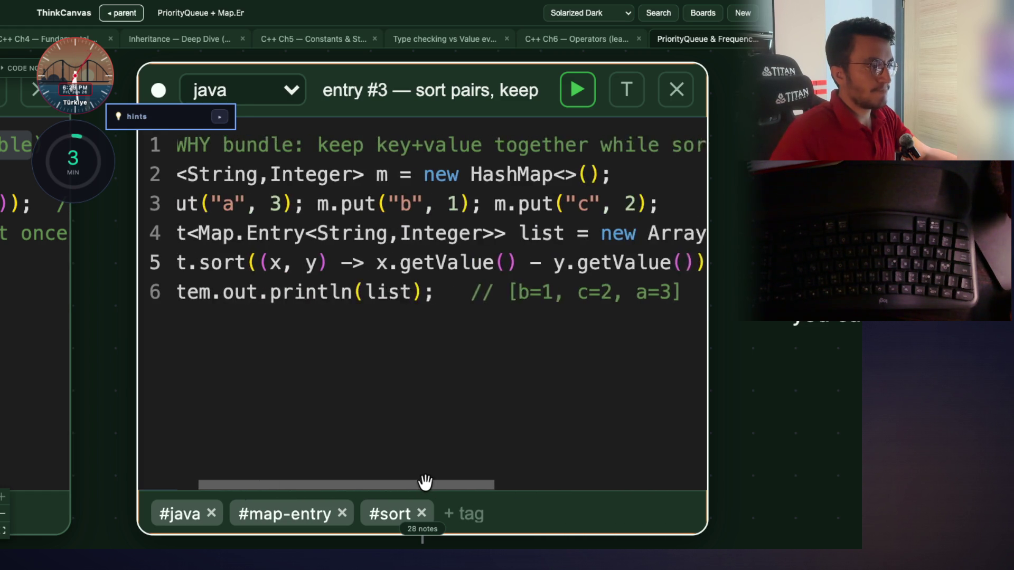
left_click(577, 89)
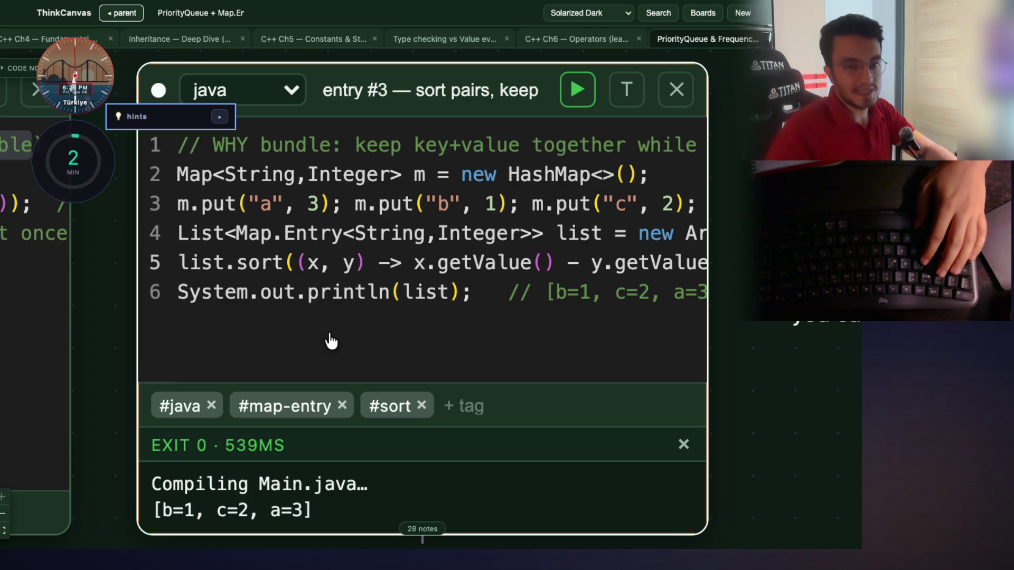
Zoom in on the entry #3 card showing its [b=1, c=2, a=3] output
scroll(385, 323, "down", 3)
scroll(712, 220, "down", 5)
Drag the entry #3 card's bottom edge down to make its code area taller
scroll(624, 217, "up", 2)
mouse_move(624, 217)
left_mouse_down()
mouse_move(464, 344)
mouse_move(656, 287)
left_mouse_up()
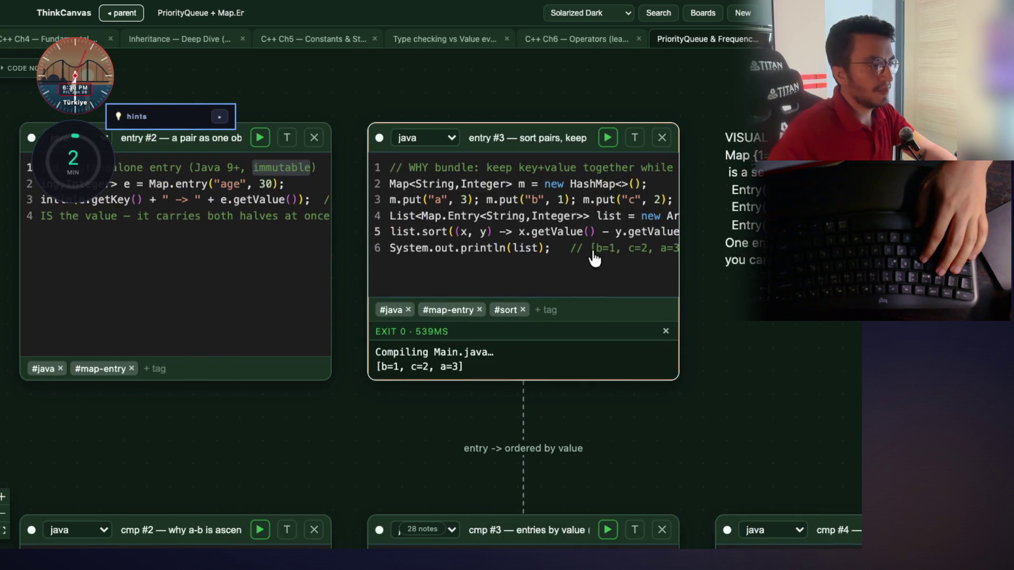
scroll(522, 296, "up", 3)
left_click_drag(355, 452, 314, 469)
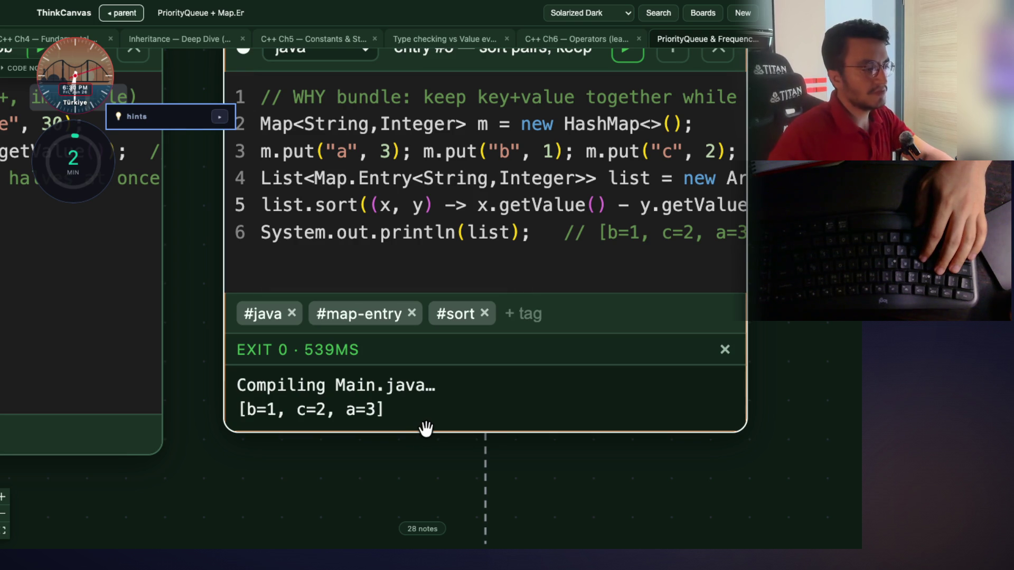
left_click_drag(426, 430, 420, 452)
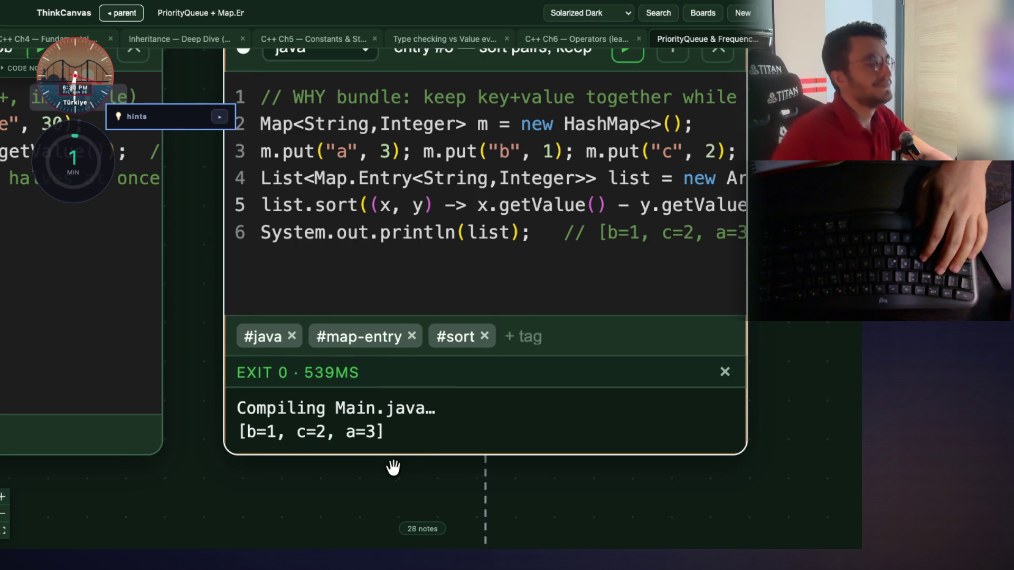
scroll(298, 487, "down", 2)
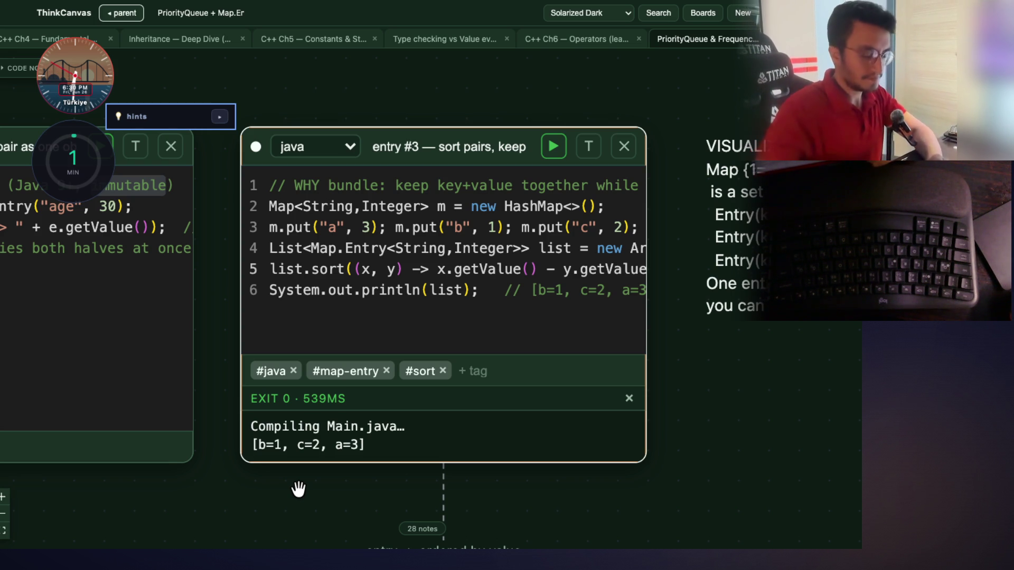
Zoom out and pan up to the section 3 comparator cards cmp #1 and cmp #2
scroll(355, 331, "down", 5)
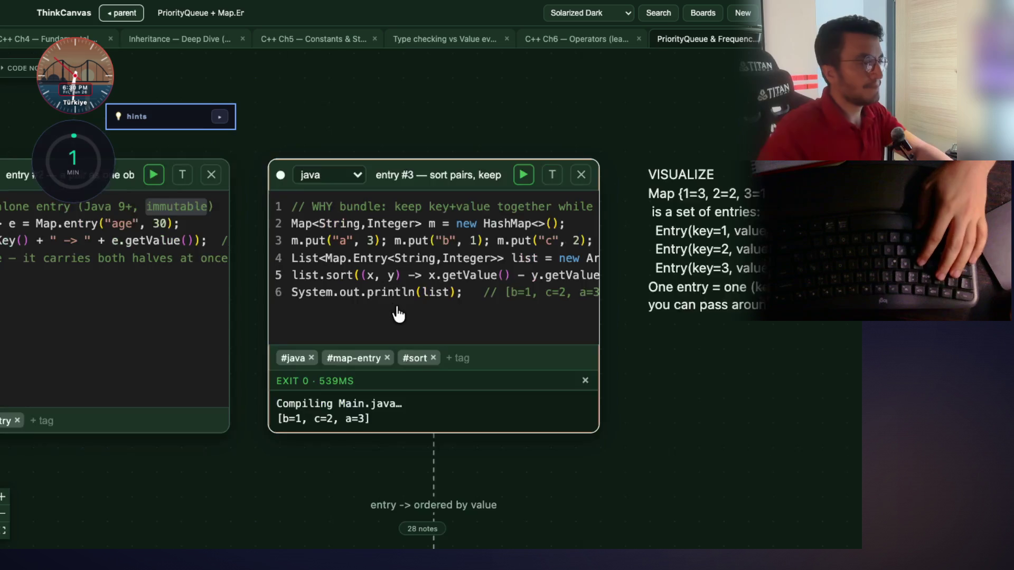
mouse_move(414, 401)
left_mouse_down()
mouse_move(515, 317)
mouse_move(648, 175)
left_mouse_up()
scroll(204, 274, "up", 5)
In cmp #1, highlight the min-heap and max-heap comments and the (a,b)->b-a comparator
left_click_drag(211, 323, 157, 344)
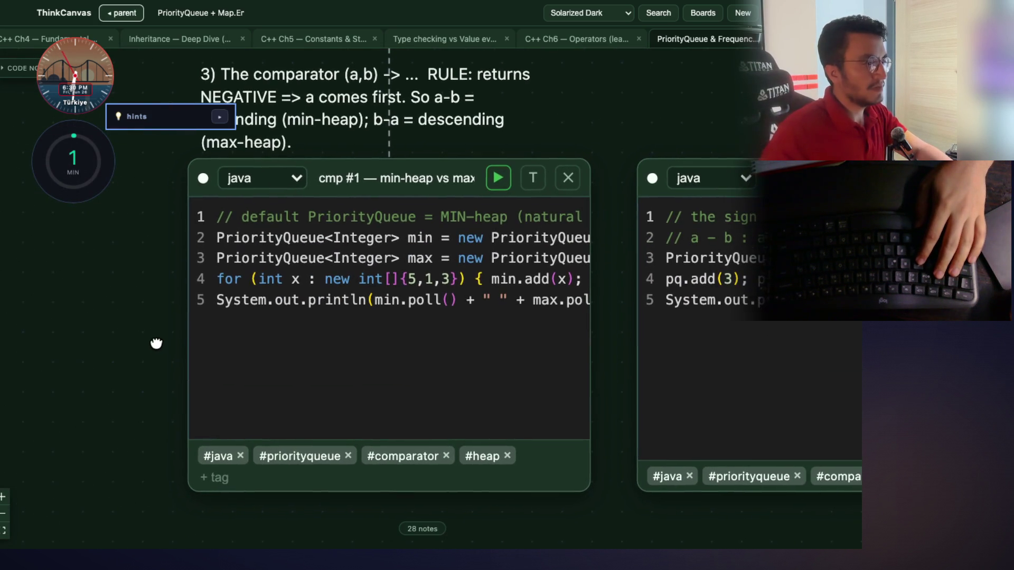
left_click(339, 303)
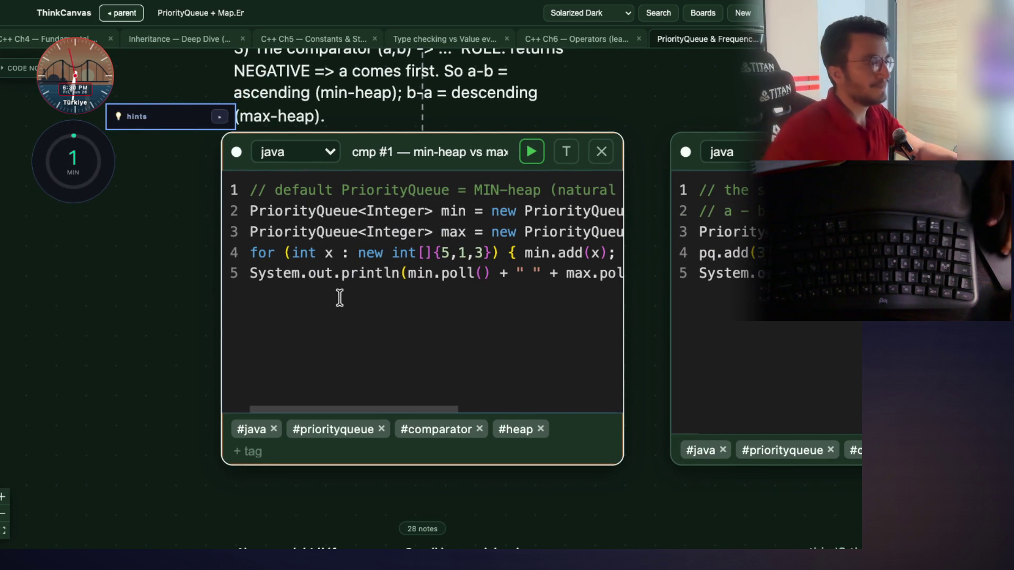
scroll(343, 297, "right", 4)
scroll(348, 297, "right", 5)
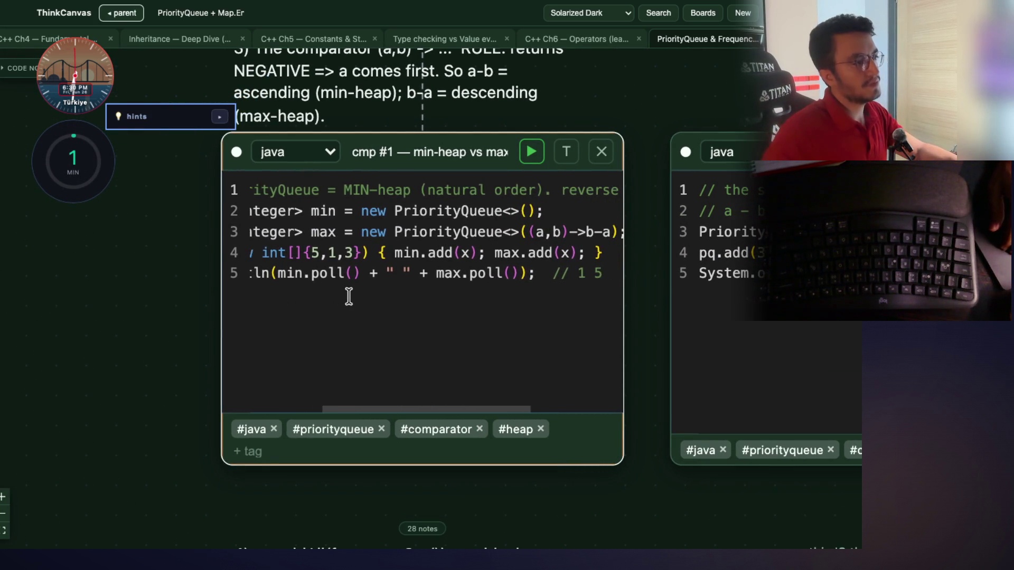
scroll(500, 259, "right", 2)
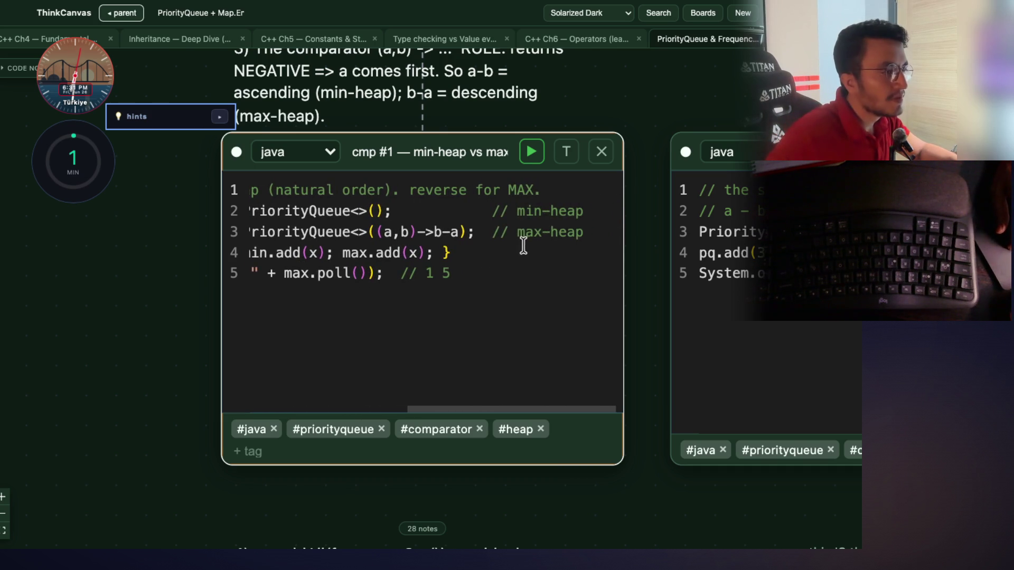
double_click(516, 232)
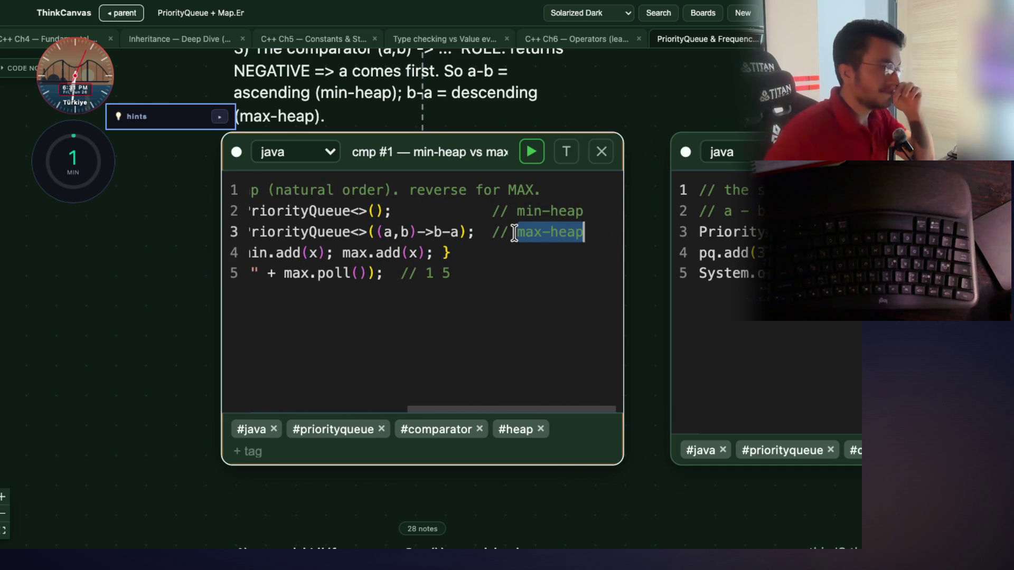
left_click_drag(516, 213, 583, 213)
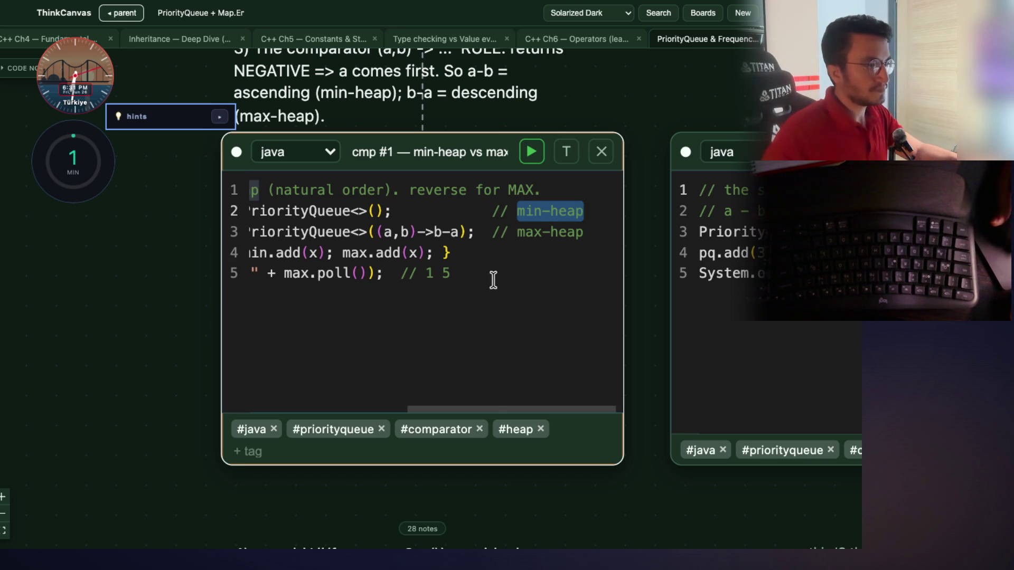
left_click_drag(492, 404, 447, 404)
left_click_drag(539, 232, 458, 230)
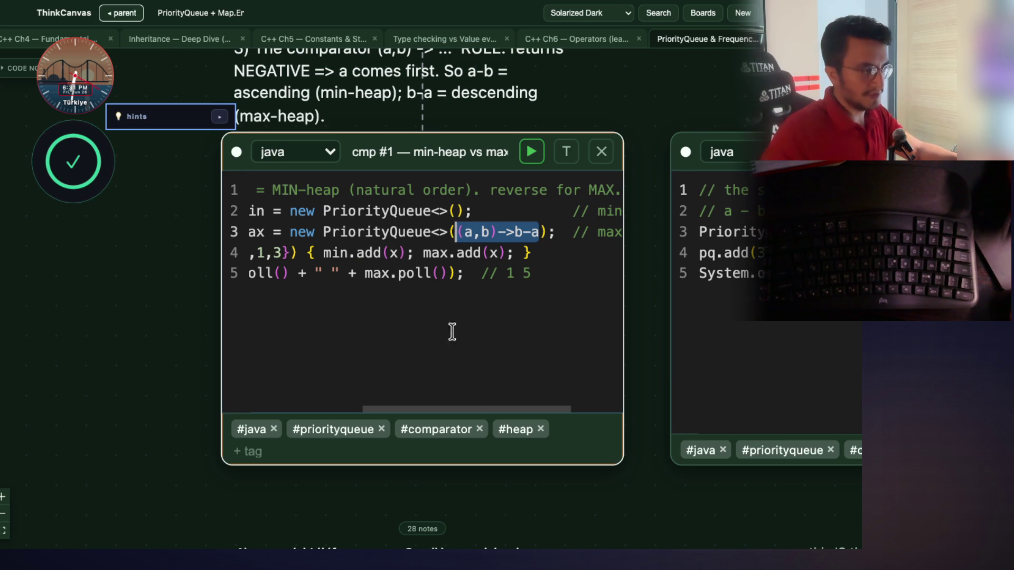
left_click_drag(473, 406, 468, 405)
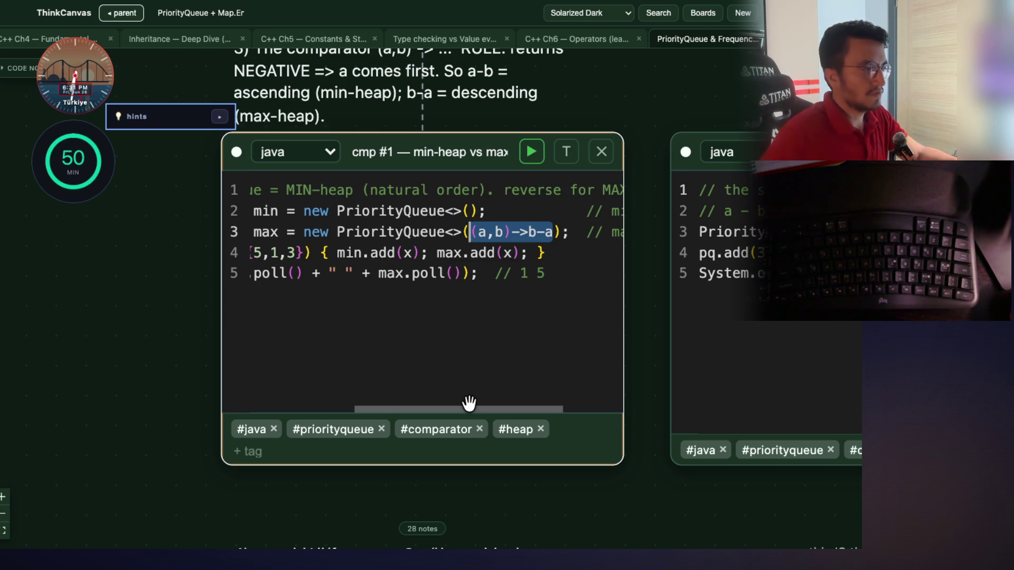
Highlight the default new PriorityQueue<>() on line 2 of cmp #1
scroll(469, 403, "left", 3)
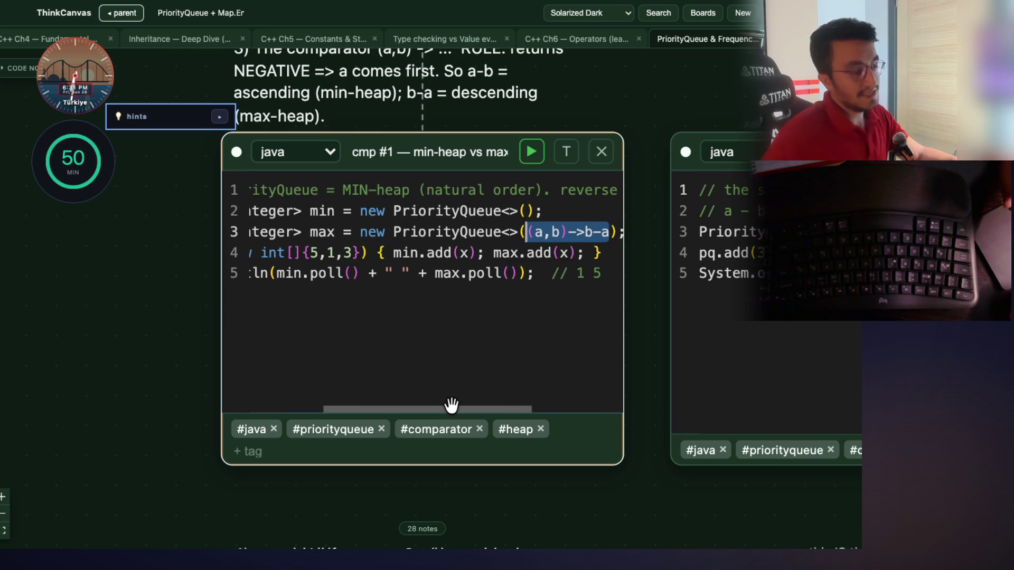
scroll(451, 405, "left", 5)
scroll(418, 408, "right", 10)
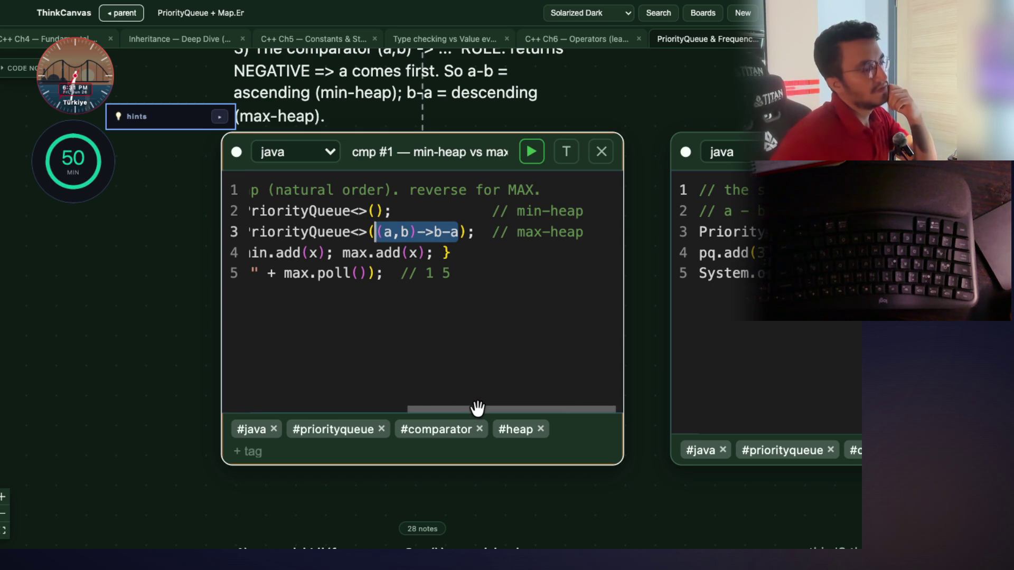
scroll(478, 408, "left", 6)
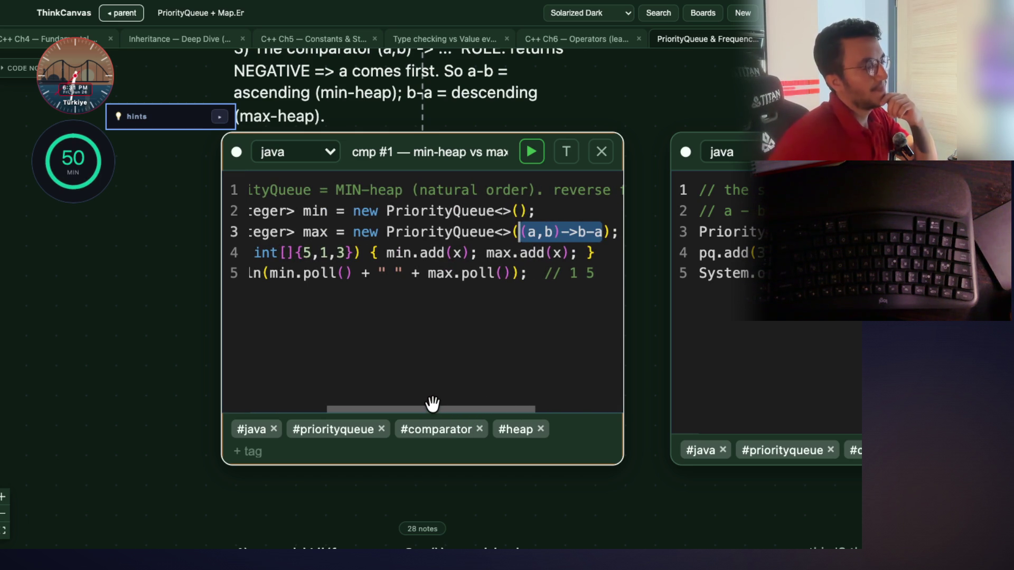
scroll(427, 404, "left", 3)
scroll(420, 406, "left", 3)
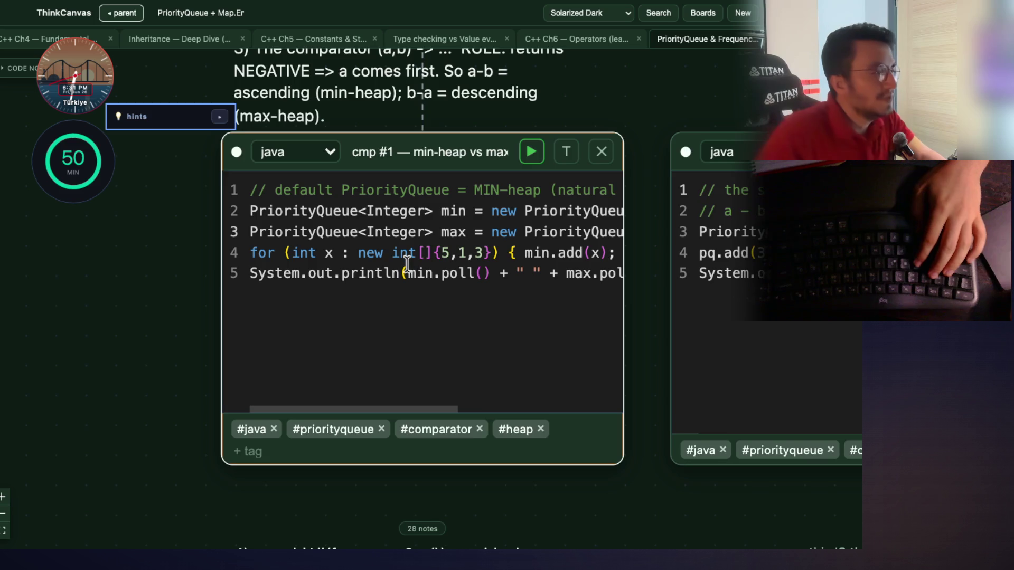
scroll(421, 270, "up", 3)
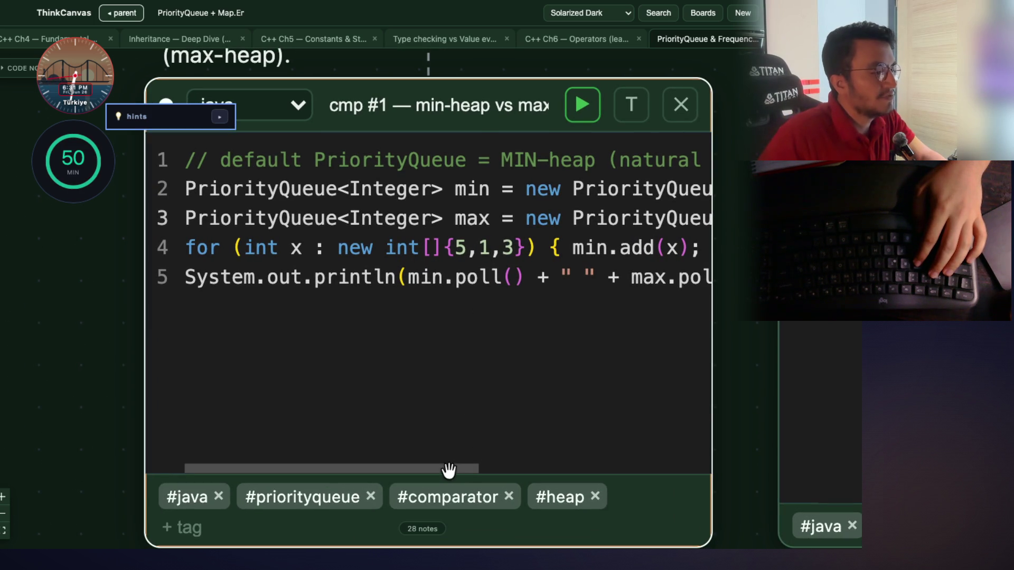
scroll(443, 465, "right", 5)
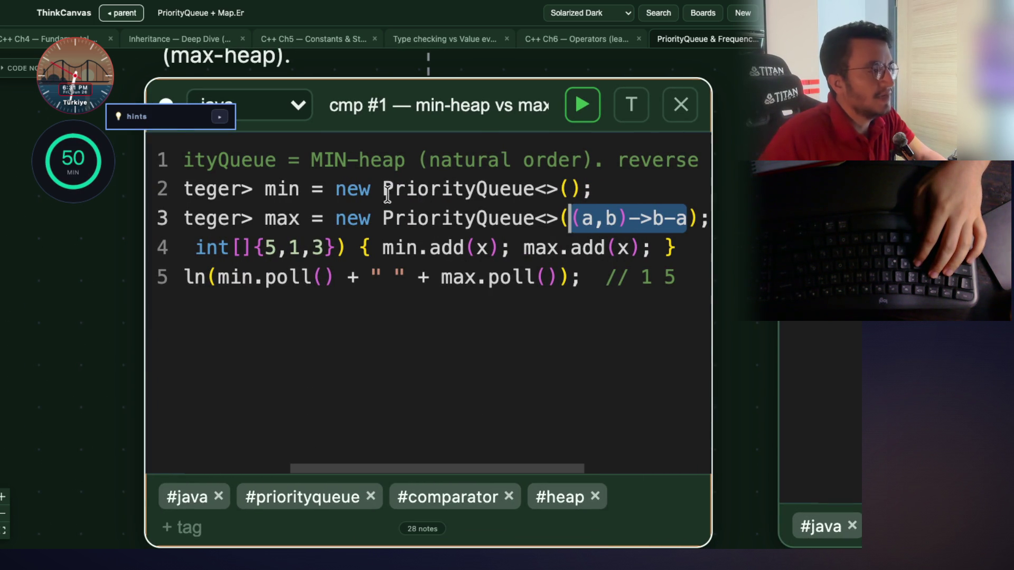
left_click_drag(336, 189, 577, 189)
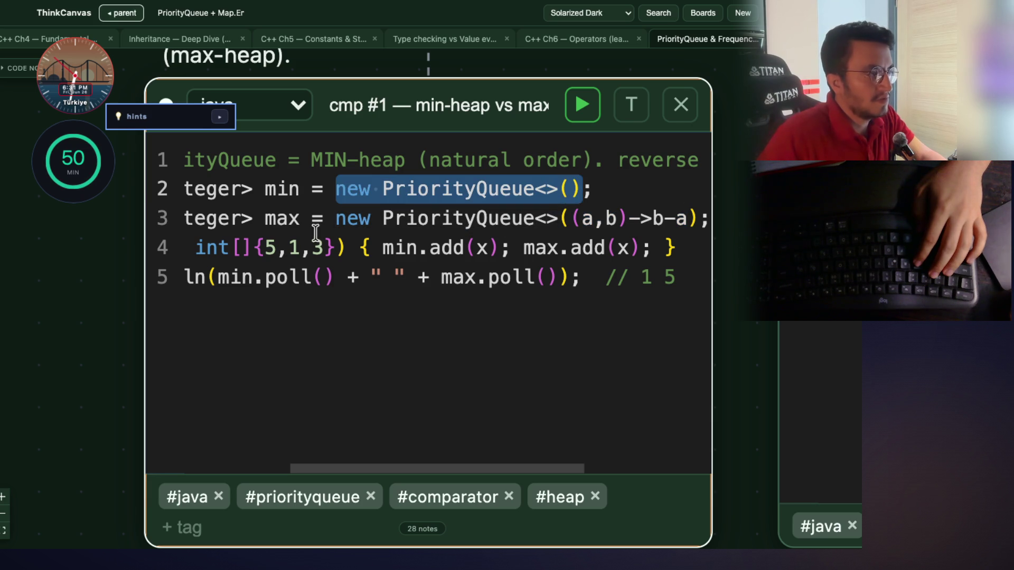
Examine the poll call on line 5, then leave cmp #1 and zoom onto cmp #2
scroll(466, 464, "right", 1)
scroll(466, 463, "right", 2)
scroll(486, 464, "left", 5)
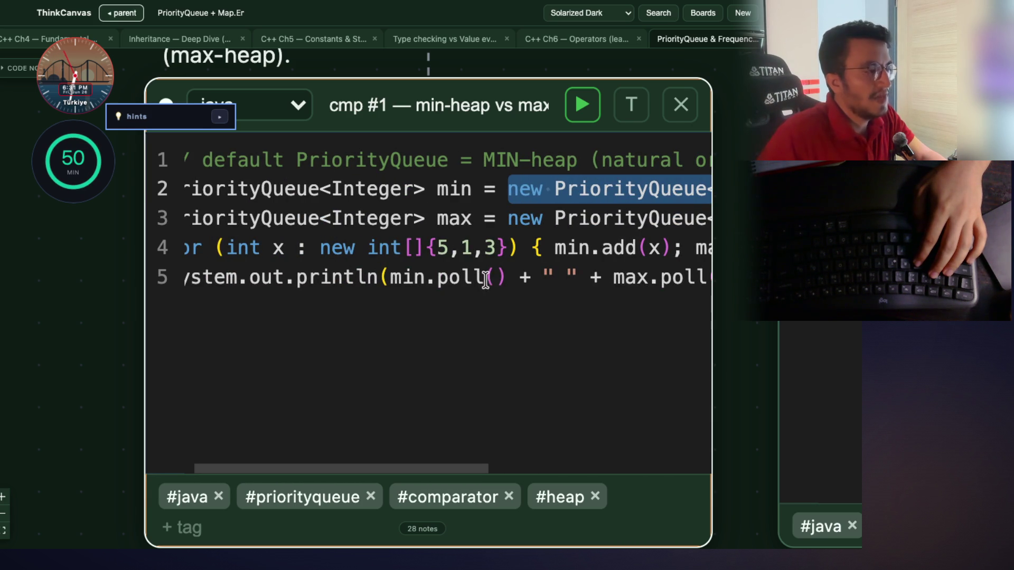
left_click_drag(496, 277, 459, 277)
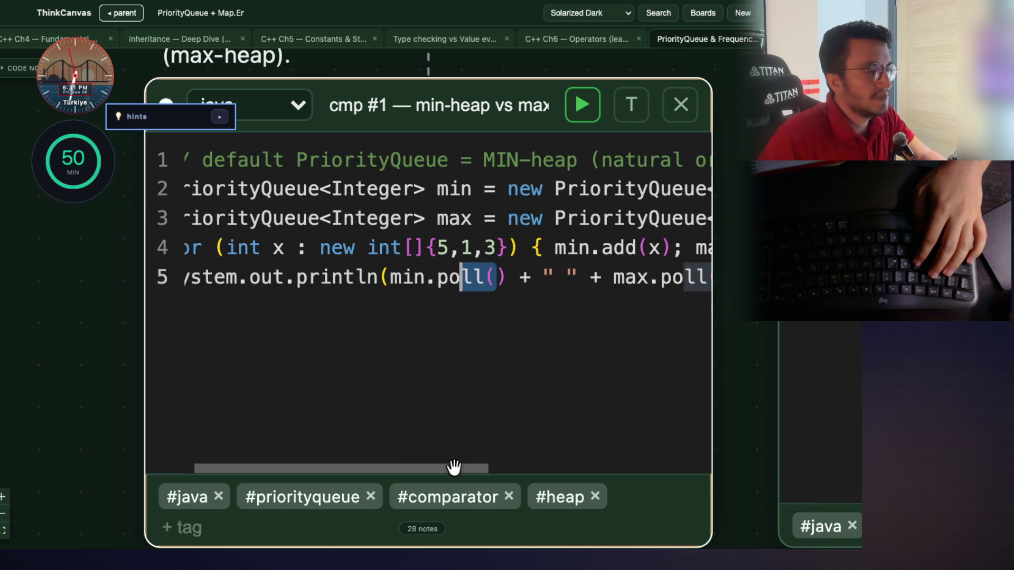
scroll(549, 465, "right", 10)
left_click(217, 279)
left_click(243, 279)
left_click(290, 278)
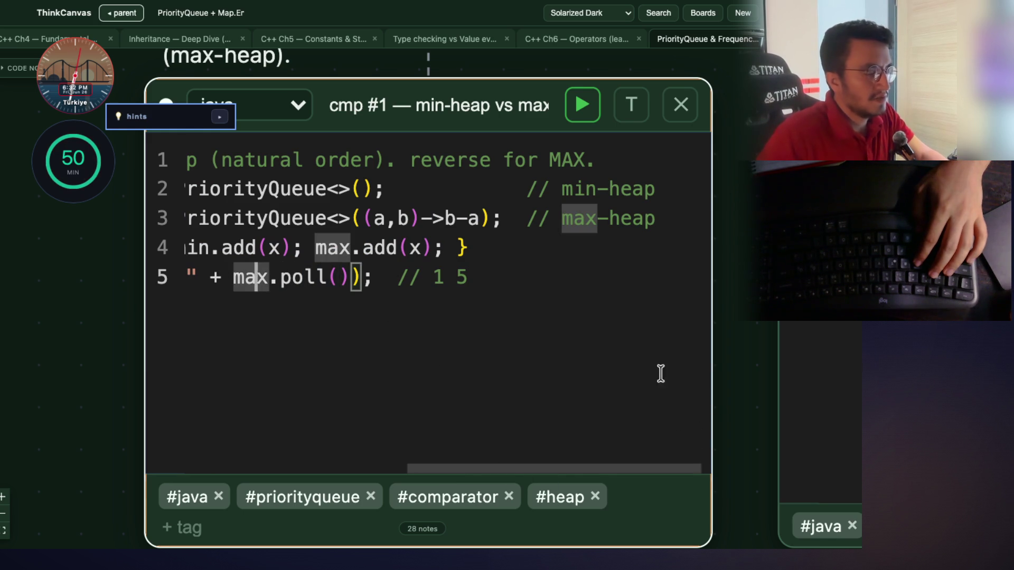
key("Escape")
scroll(703, 461, "right", 5)
left_click(584, 246)
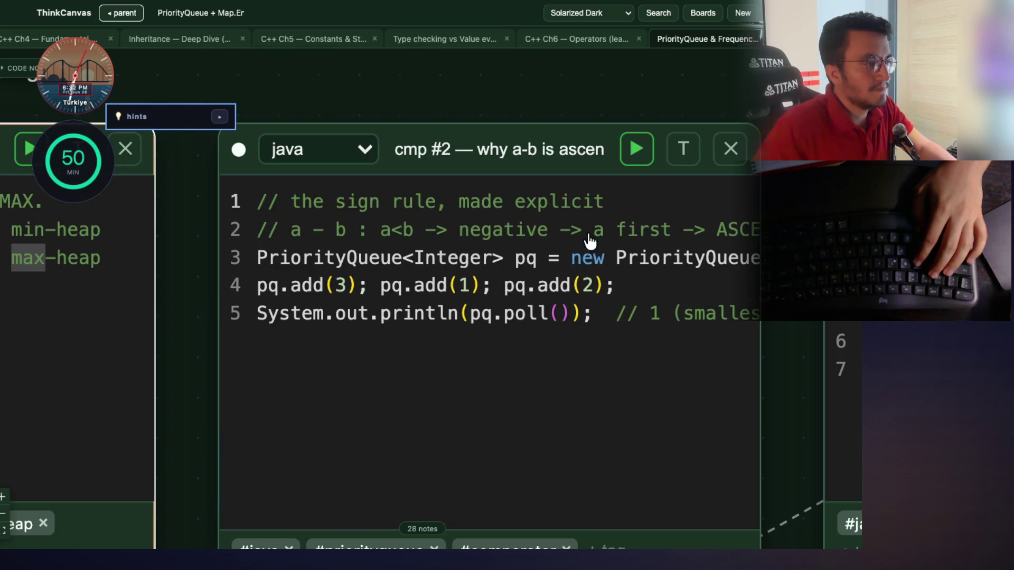
Study cmp #2's a - b comment, Integer type and three pq.add calls, then pan to cmp #1
left_click(502, 331)
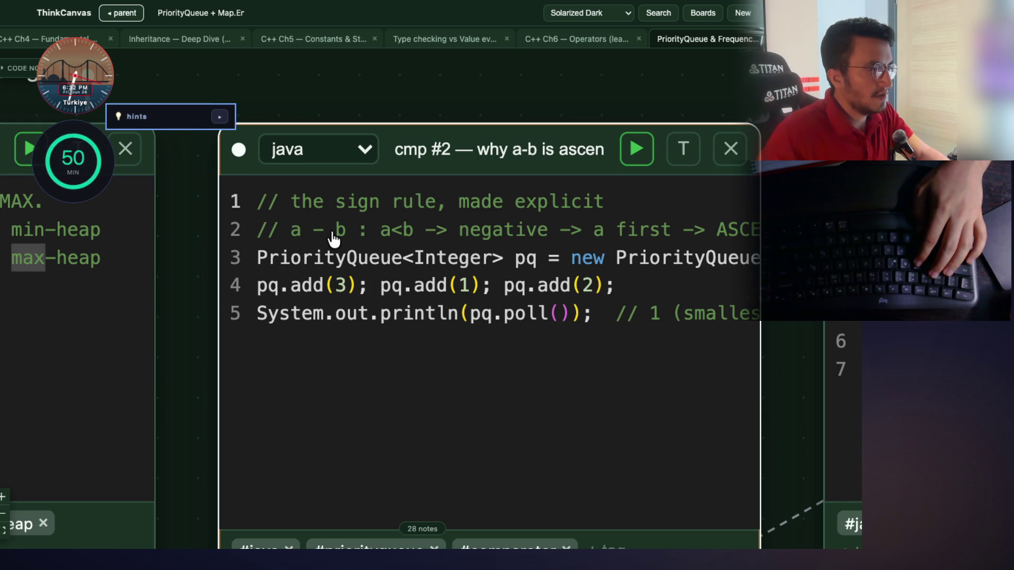
left_click(531, 309)
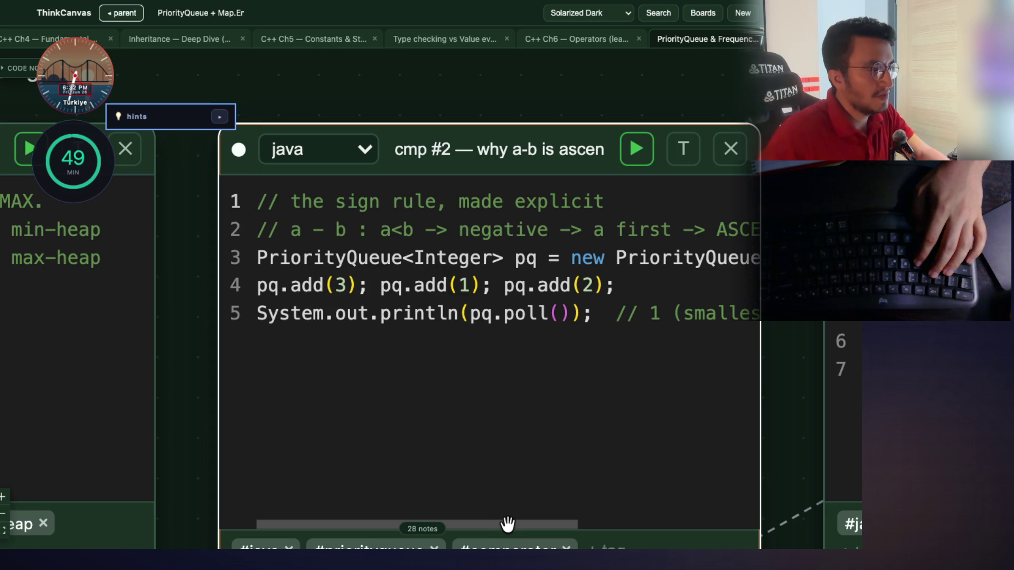
scroll(506, 524, "right", 5)
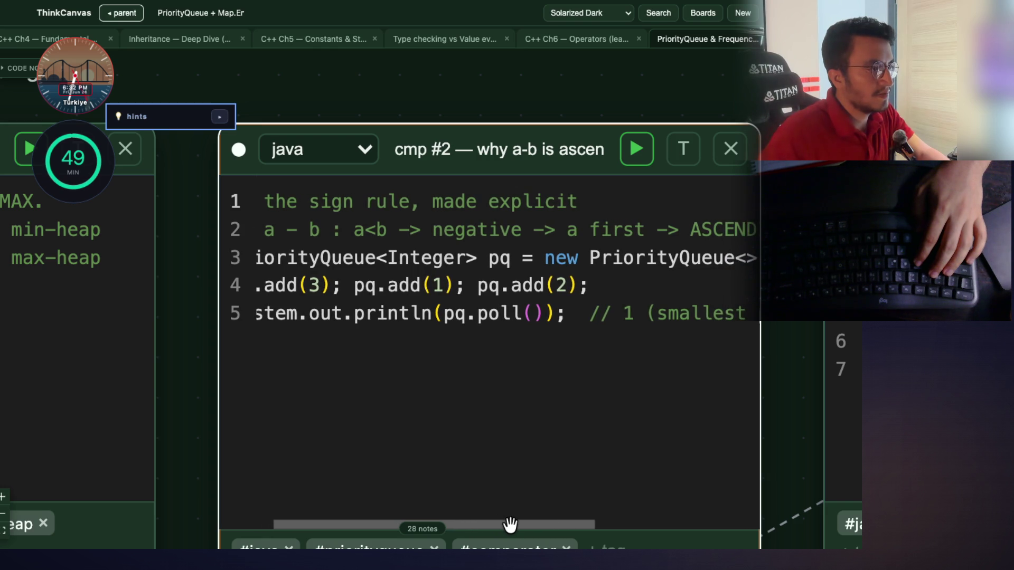
scroll(544, 525, "right", 3)
scroll(533, 524, "left", 6)
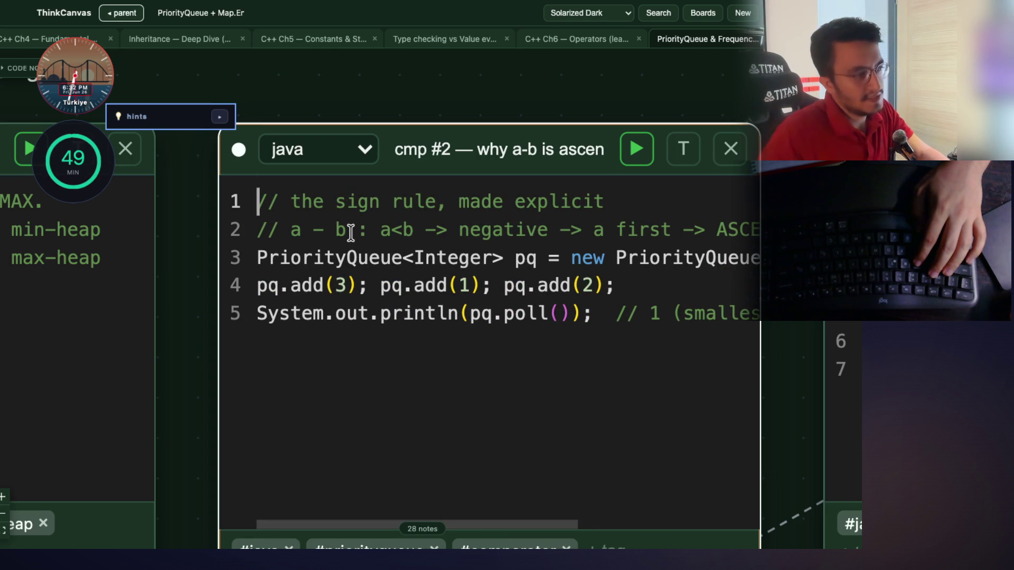
left_click_drag(347, 228, 290, 228)
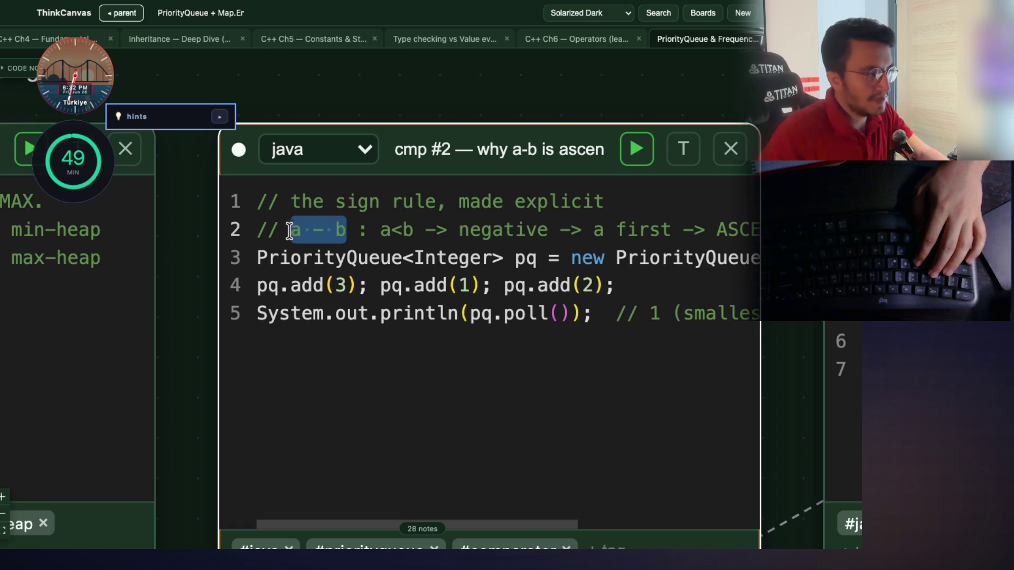
left_click(343, 233)
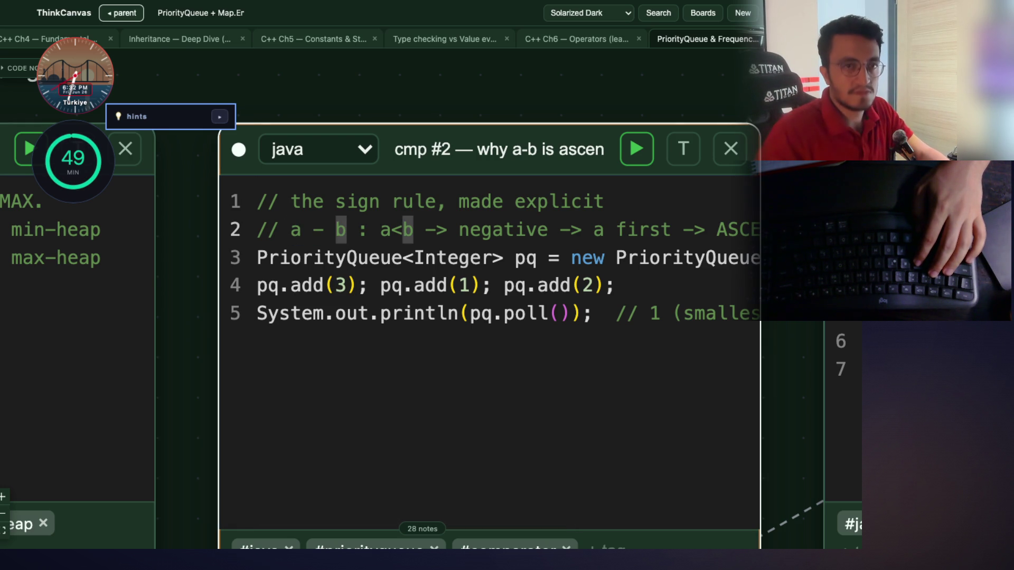
double_click(436, 257)
left_click_drag(618, 284, 258, 289)
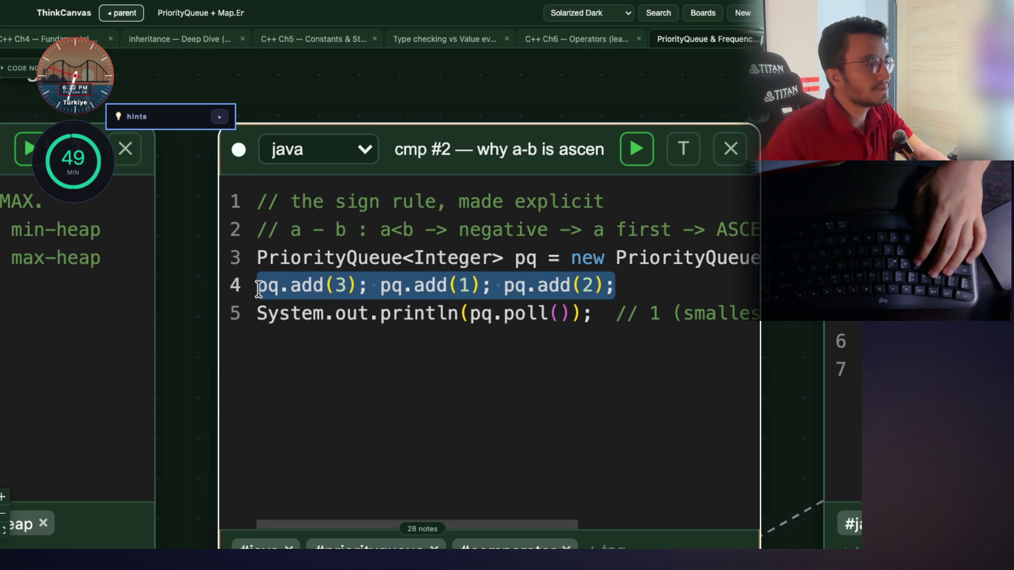
mouse_move(172, 328)
left_mouse_down()
mouse_move(473, 330)
mouse_move(600, 312)
left_mouse_up()
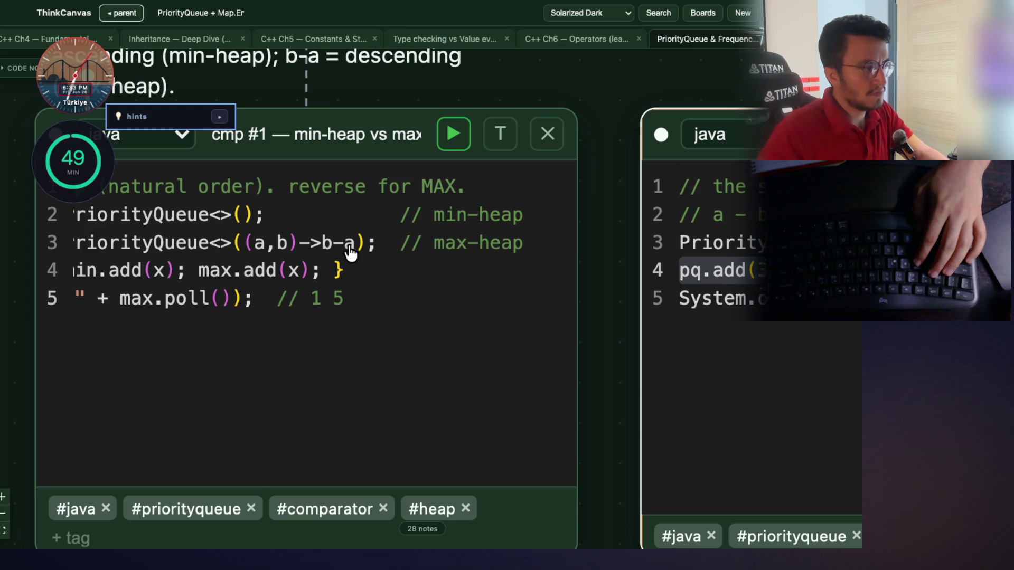
Pan across the cmp #2 sign-rule and cmp #1 cards, then zoom out to cmp #3
left_click_drag(627, 303, 290, 313)
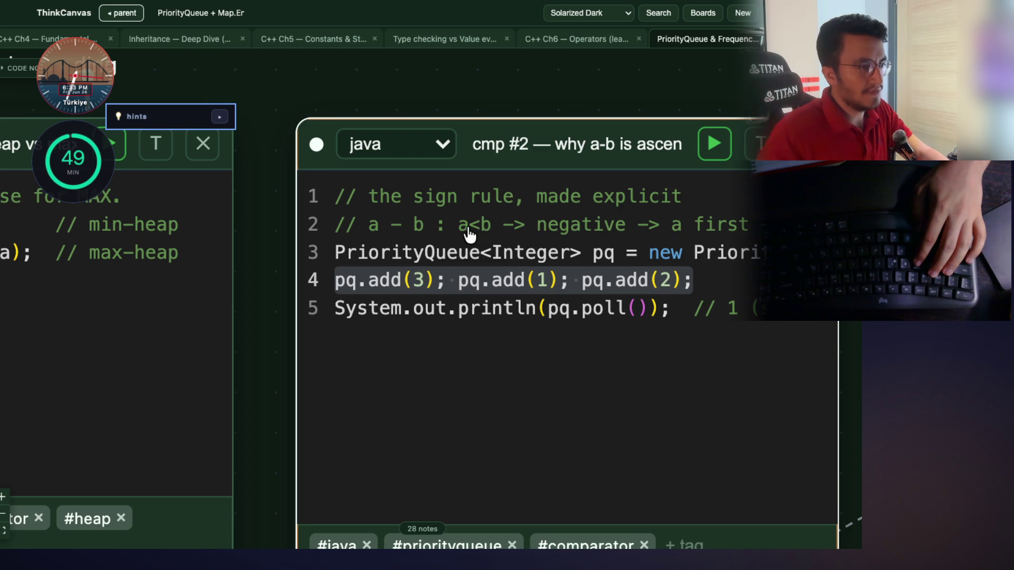
scroll(538, 277, "left", 3)
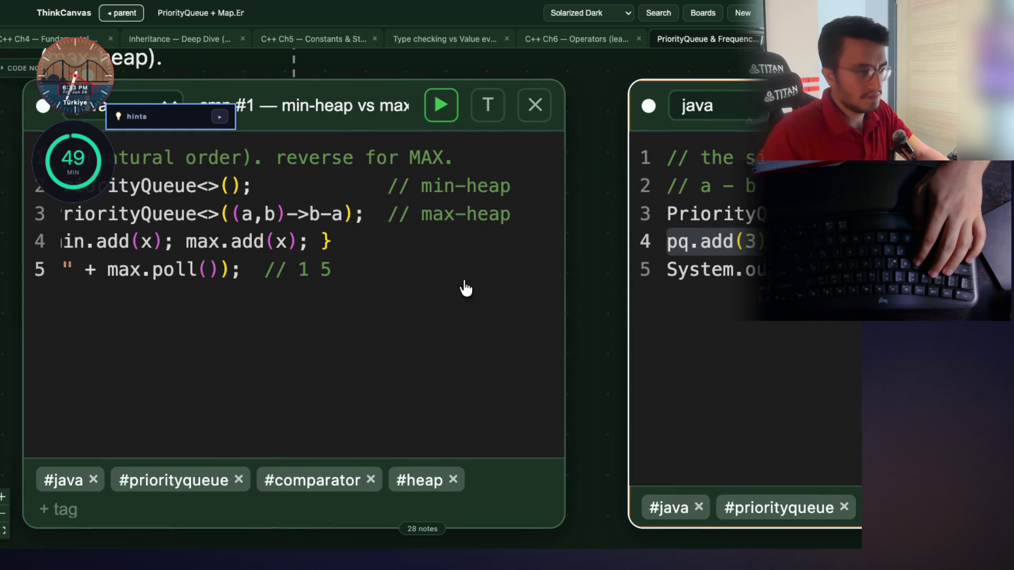
scroll(591, 281, "right", 2)
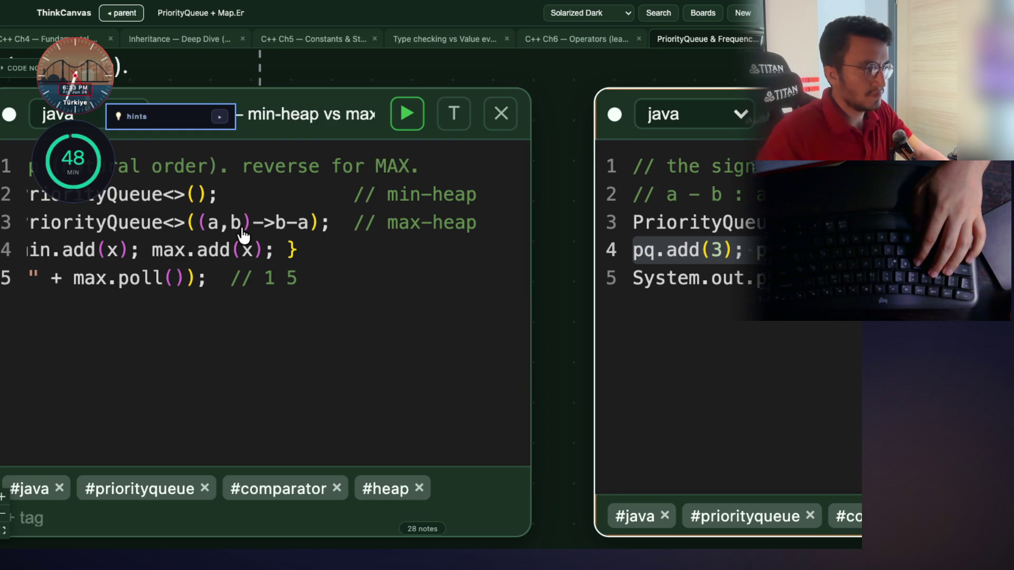
mouse_move(586, 259)
left_mouse_down()
mouse_move(410, 252)
mouse_move(544, 266)
left_mouse_up()
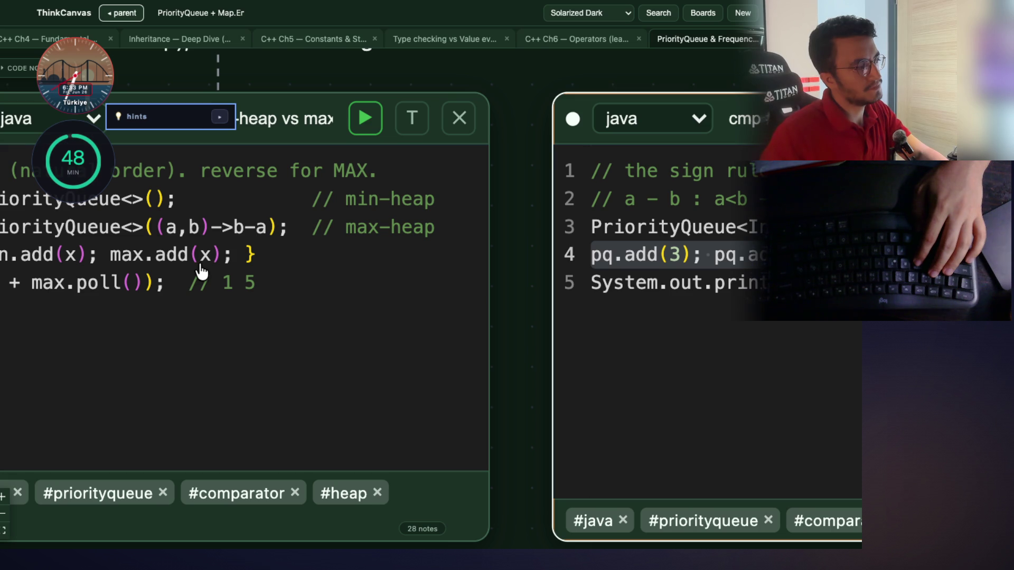
scroll(312, 362, "down", 3)
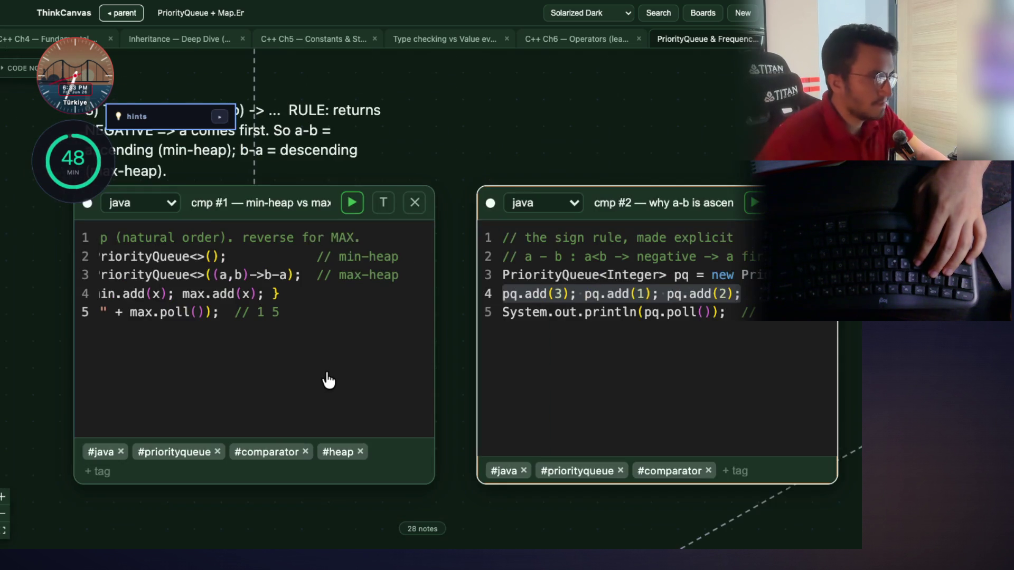
scroll(335, 380, "down", 1)
scroll(575, 385, "up", 3)
Pan through the cmp #3 entries-by-value and cmp #4 overflow cards, then switch to the C++ Ch5 Constants board
mouse_move(719, 474)
left_mouse_down()
mouse_move(272, 432)
mouse_move(179, 447)
left_mouse_up()
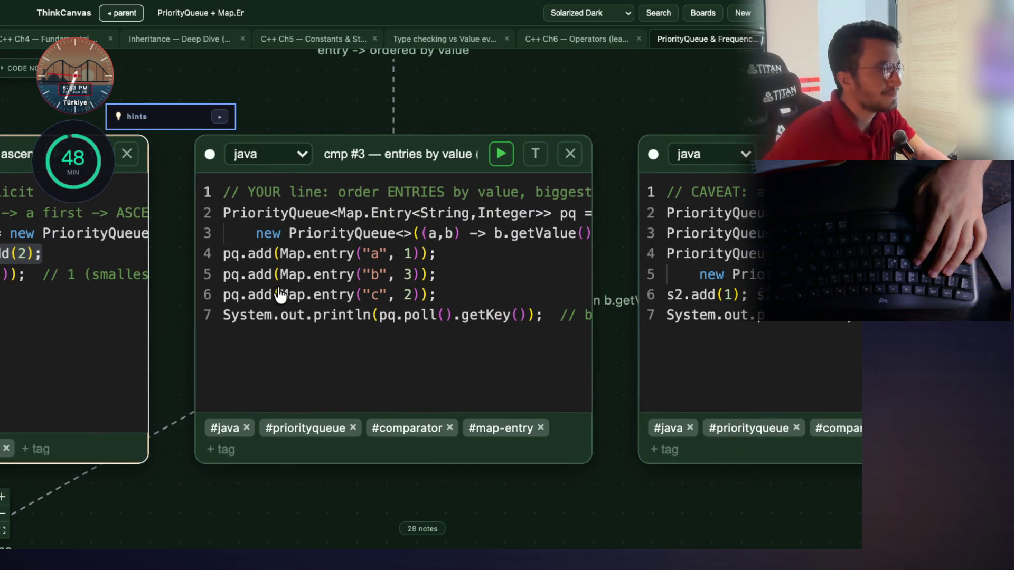
scroll(304, 277, "up", 2)
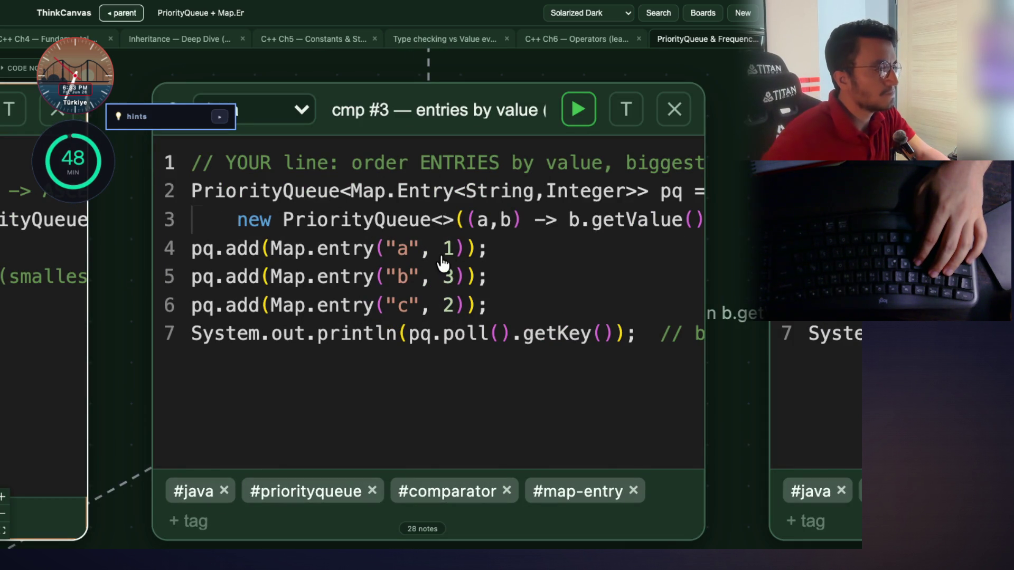
mouse_move(727, 385)
left_mouse_down()
mouse_move(300, 382)
mouse_move(224, 341)
left_mouse_up()
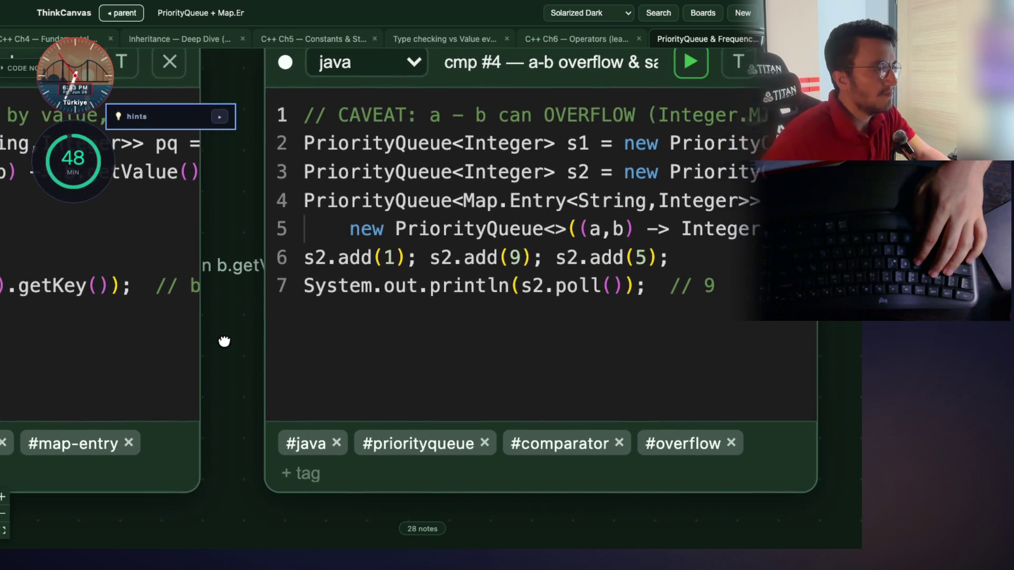
mouse_move(853, 334)
left_mouse_down()
mouse_move(763, 364)
mouse_move(895, 338)
left_mouse_up()
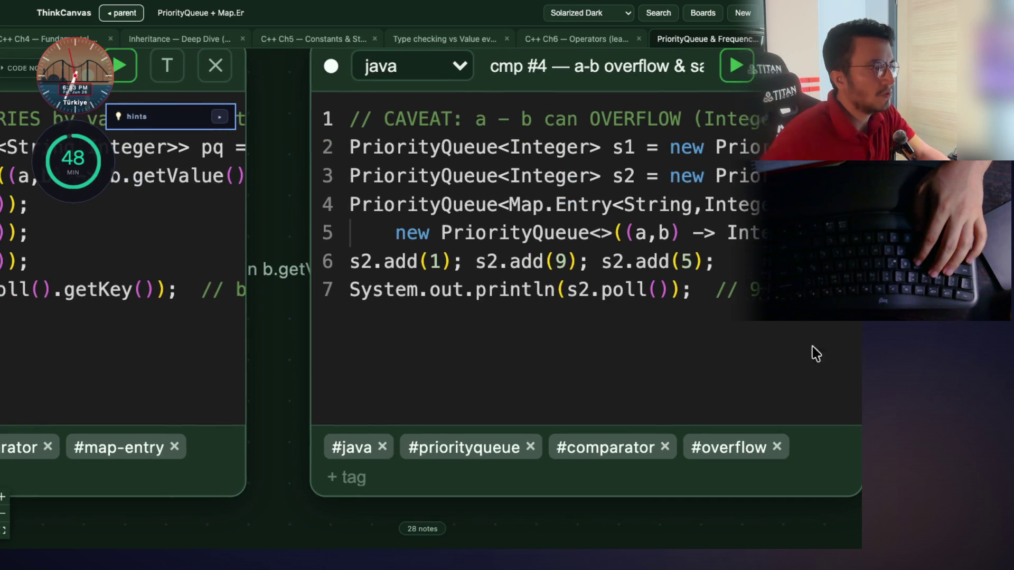
mouse_move(308, 336)
left_mouse_down()
mouse_move(520, 378)
mouse_move(580, 372)
left_mouse_up()
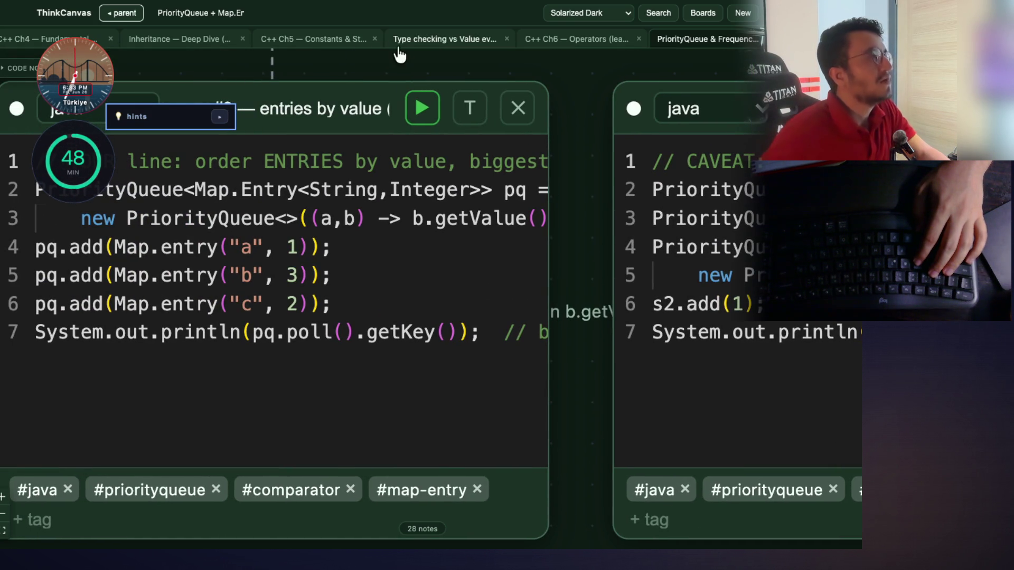
left_click(314, 45)
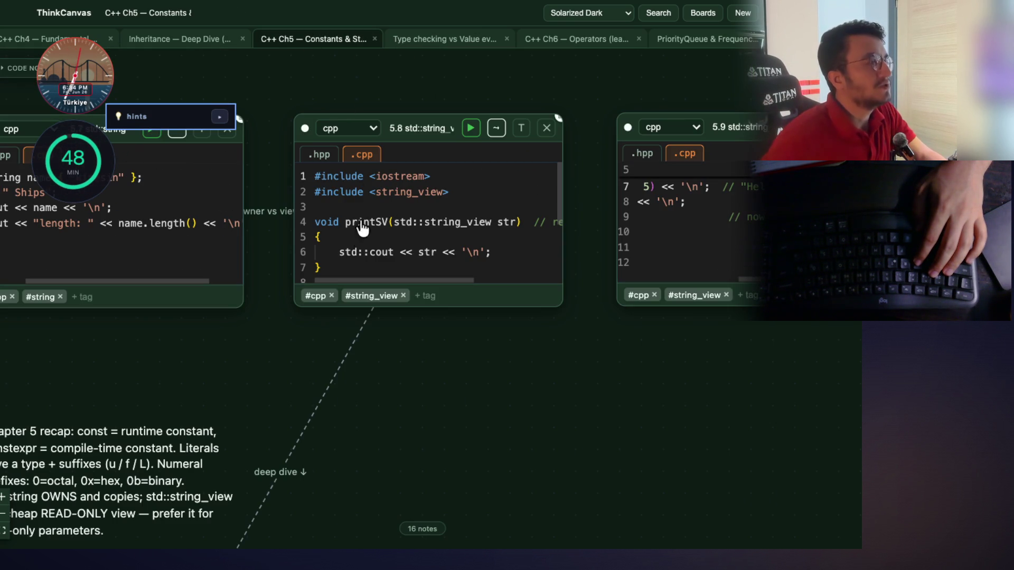
Scroll and pan down through the string_view code cards to the 5.8c view card
scroll(536, 335, "down", 10)
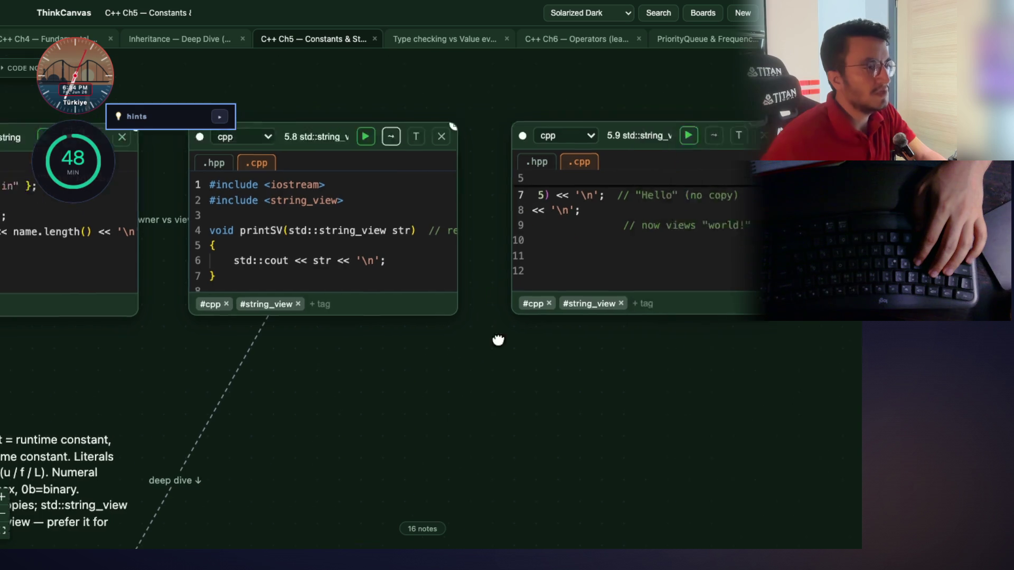
scroll(655, 108, "down", 2)
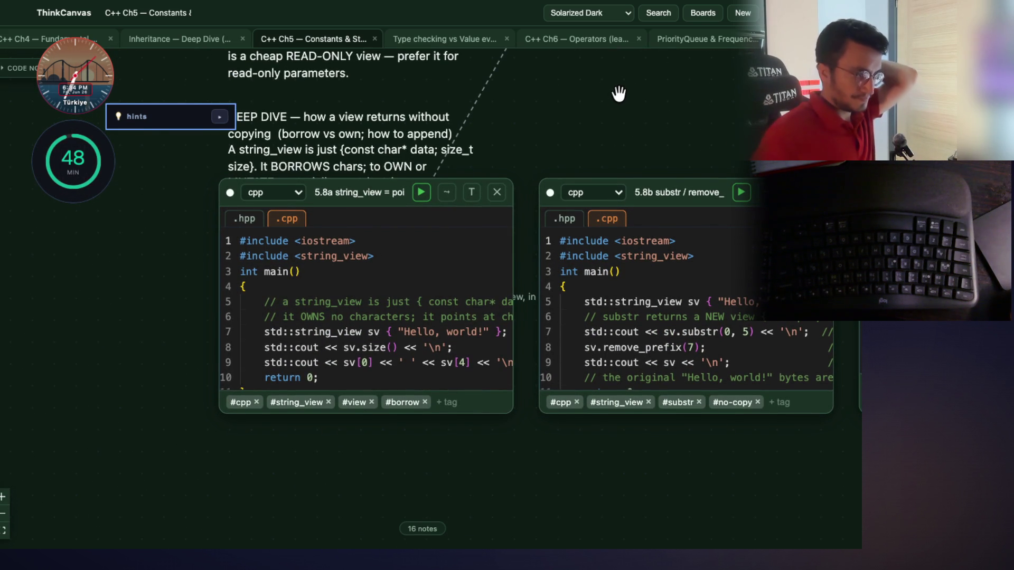
left_click_drag(687, 457, 490, 411)
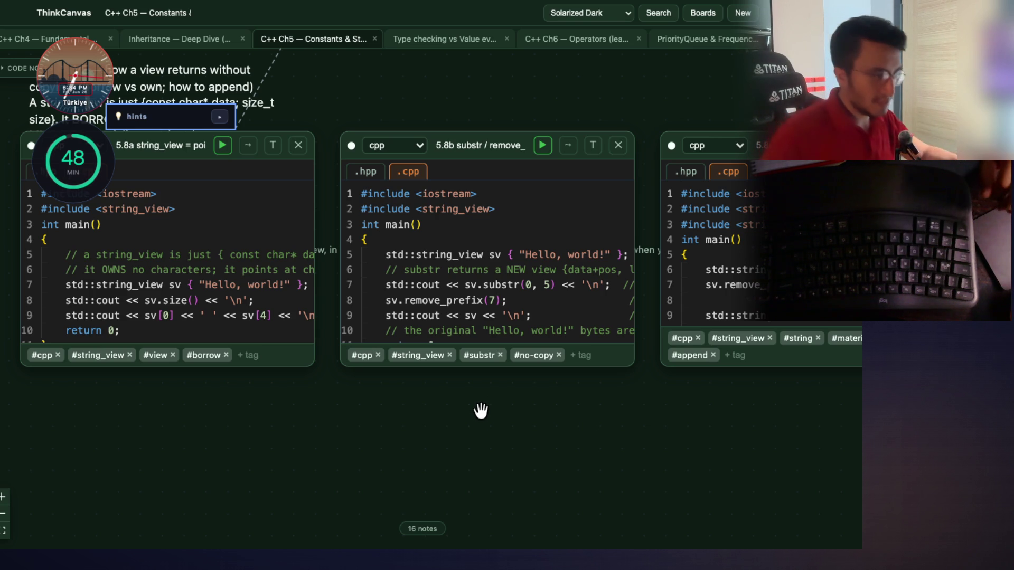
left_click_drag(600, 396, 327, 423)
scroll(496, 440, "right", 5)
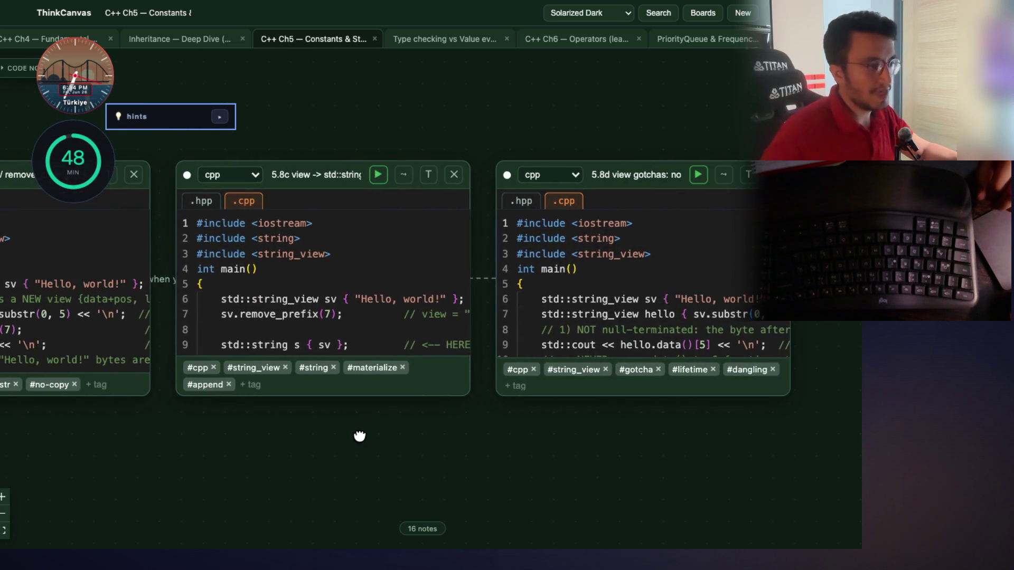
scroll(345, 434, "left", 2)
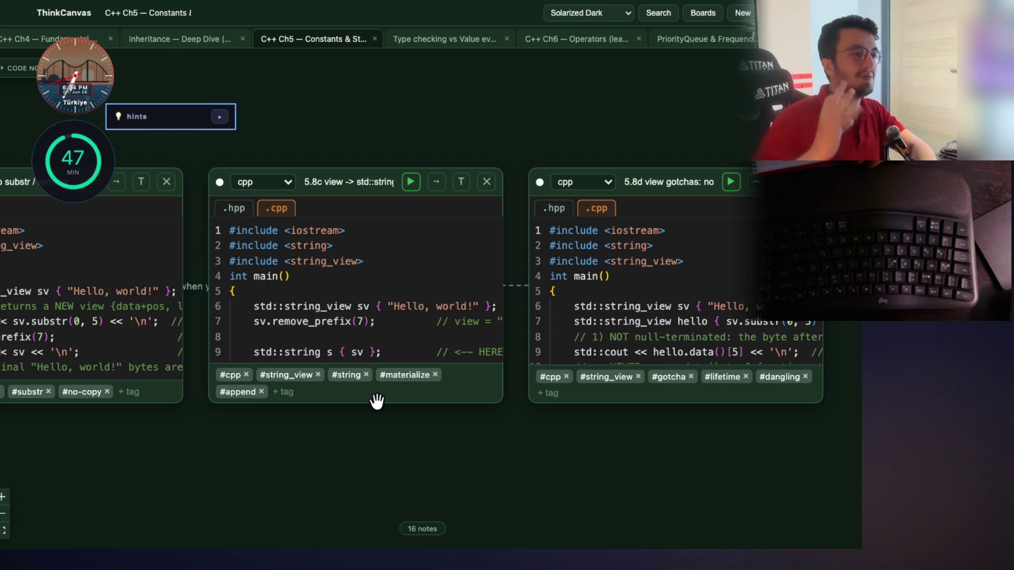
Centre the 5.8d view gotchas card, then step back through 5.8c, 5.8b substr and 5.8a
left_click(660, 267)
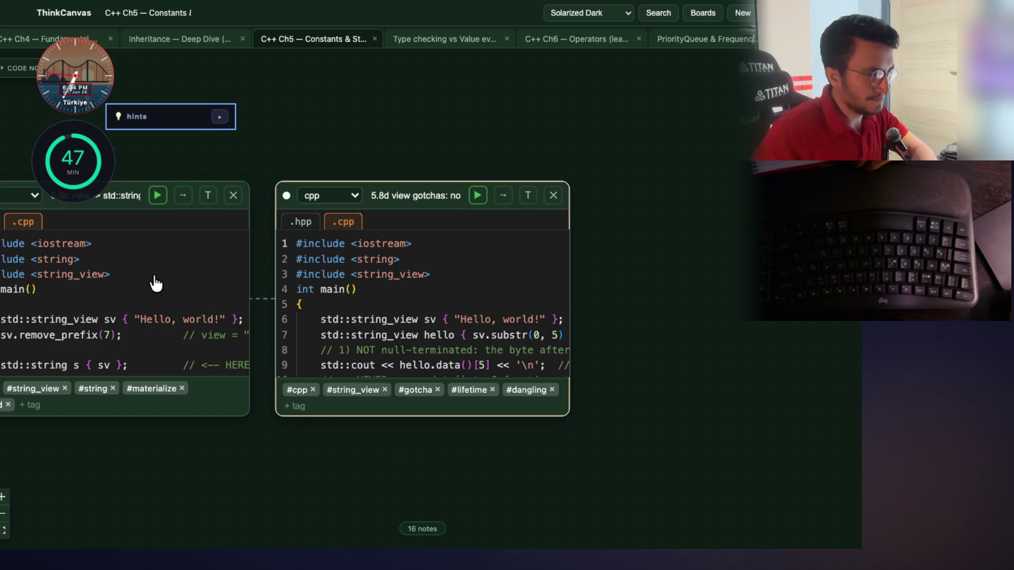
left_click(156, 283)
left_click(193, 362)
left_click(270, 344)
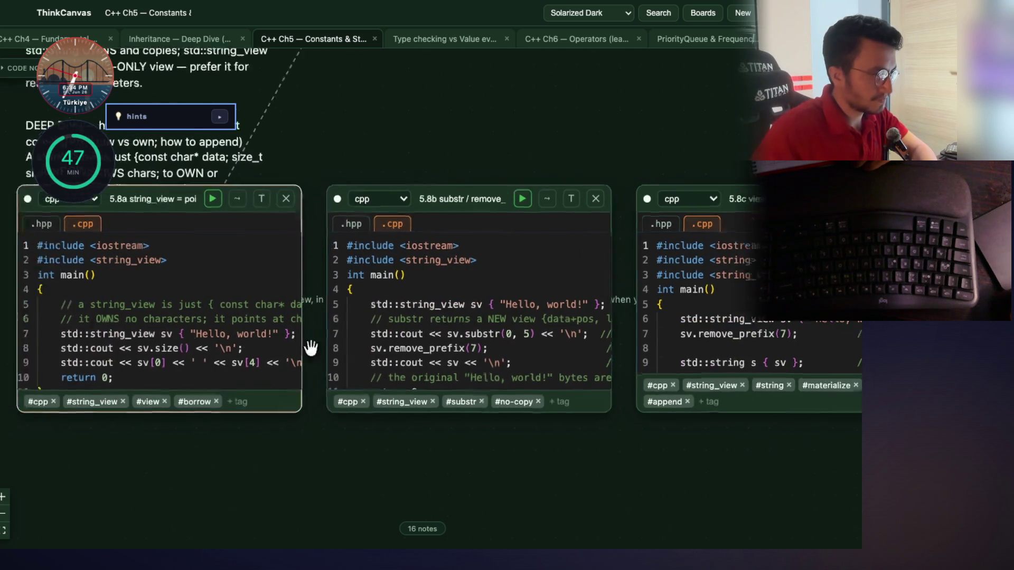
Pan back up to the chapter 5 recap note and close the C++ Ch5 board
scroll(396, 391, "up", 6)
left_click_drag(400, 398, 251, 433)
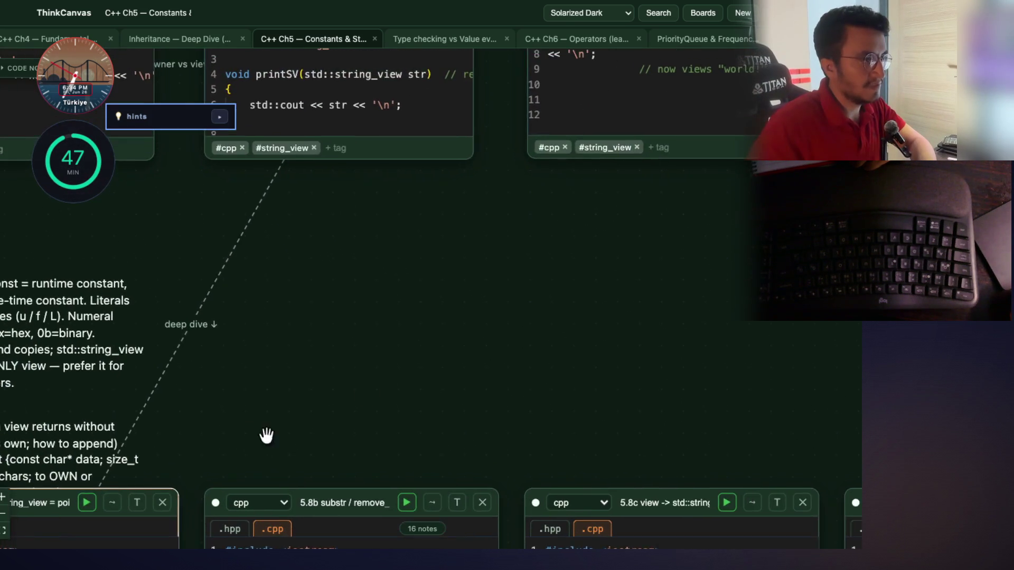
scroll(251, 433, "up", 5)
scroll(532, 432, "right", 5)
scroll(754, 414, "left", 15)
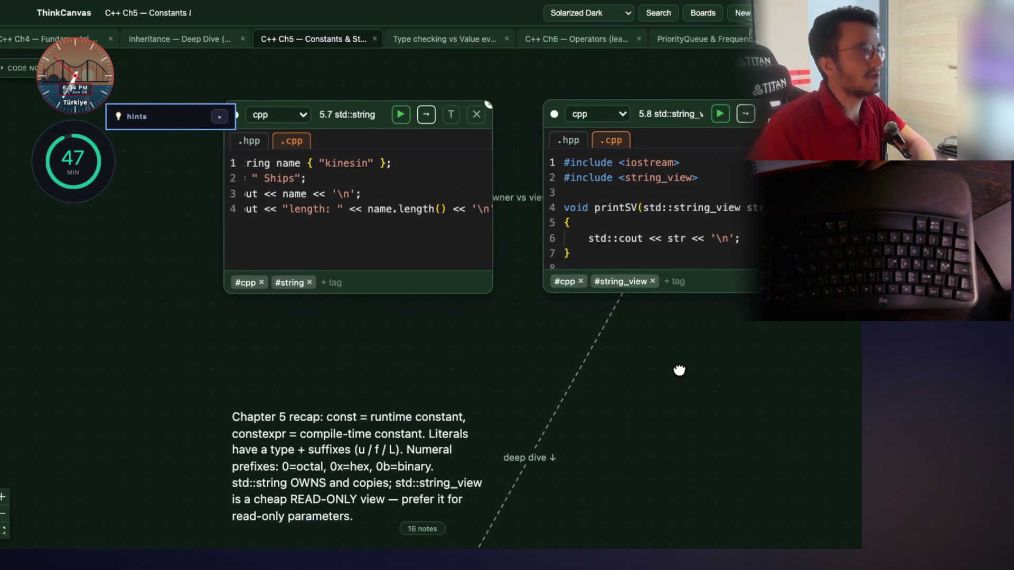
left_click(374, 39)
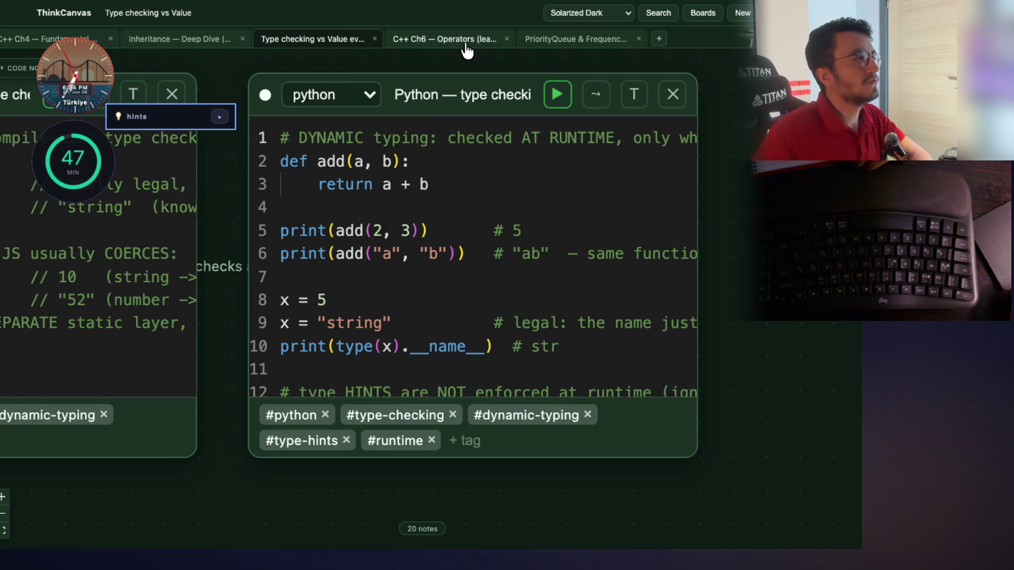
Bring the JavaScript type-checking card into view, then switch to the PriorityQueue & Frequency board
mouse_move(217, 493)
left_mouse_down()
mouse_move(541, 482)
mouse_move(382, 470)
left_mouse_up()
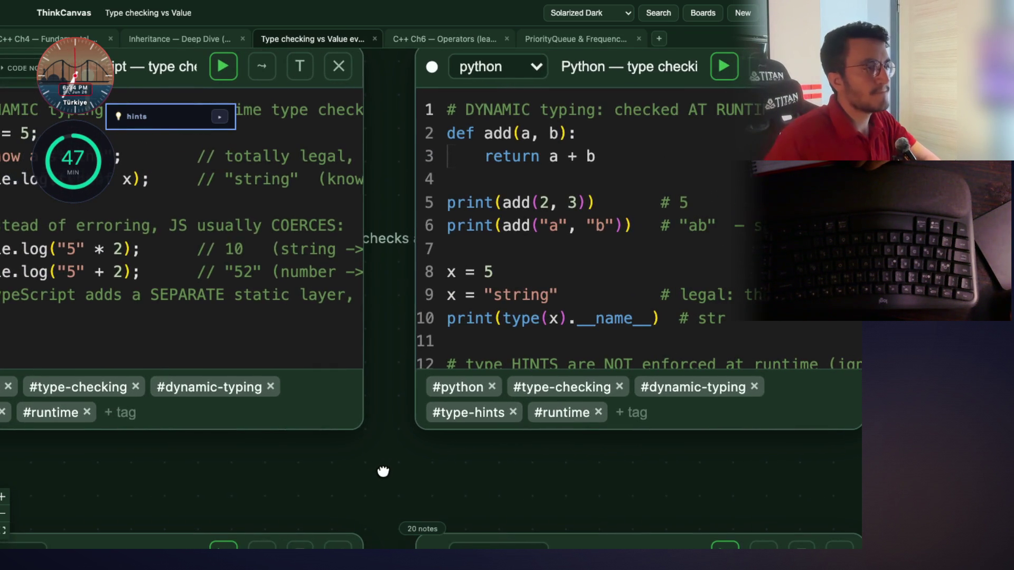
left_click(577, 41)
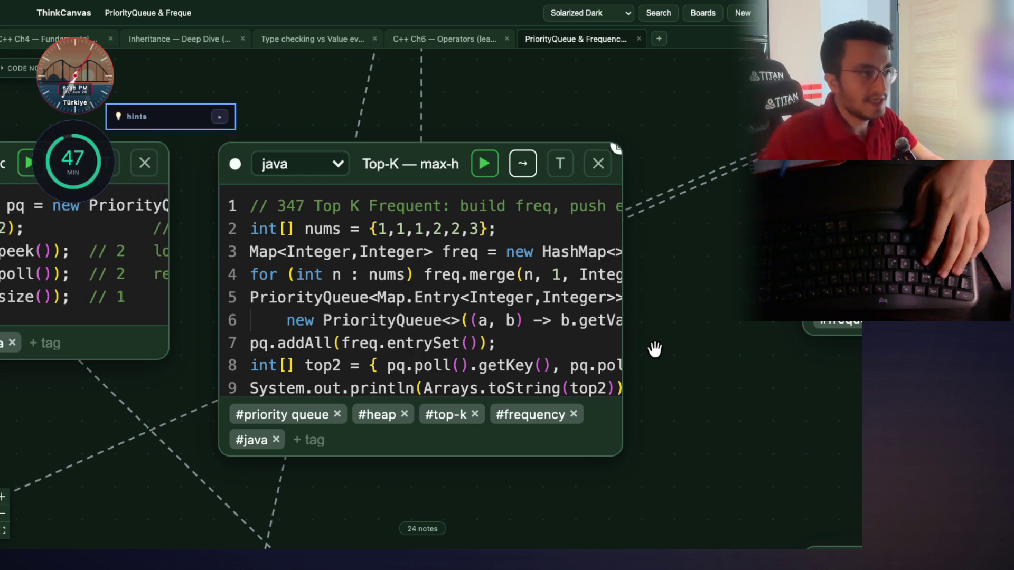
mouse_move(604, 7)
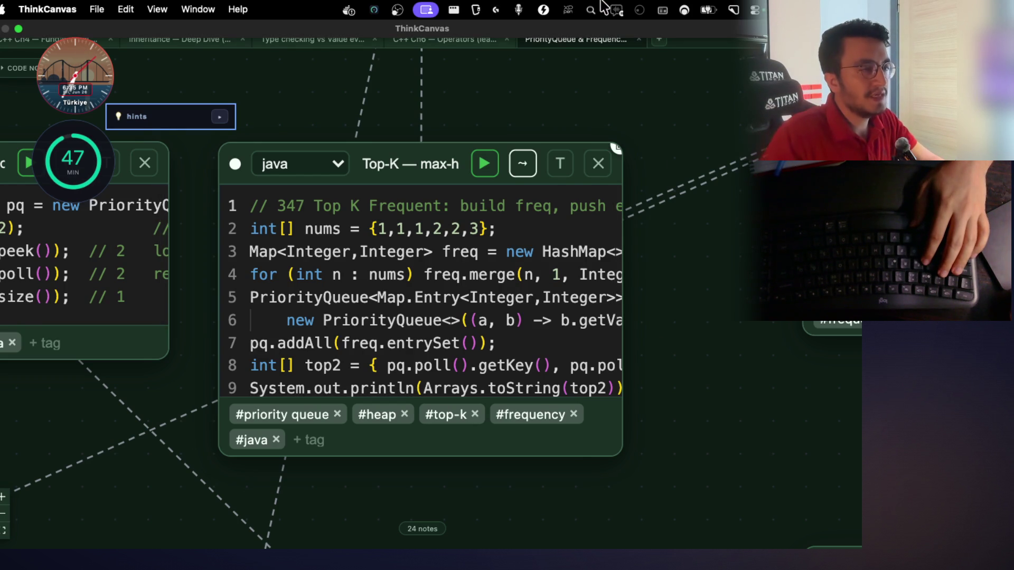